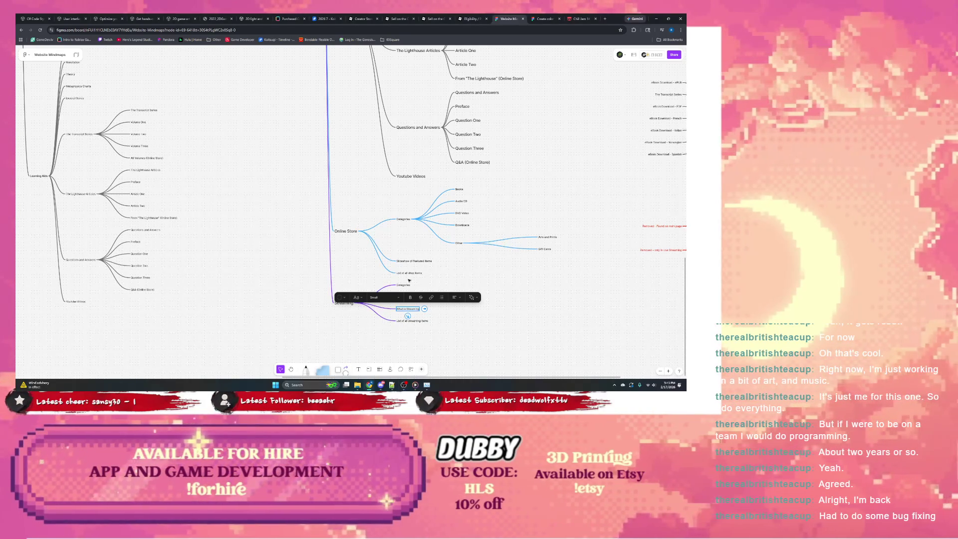
pyautogui.scroll(-1, 442, 276)
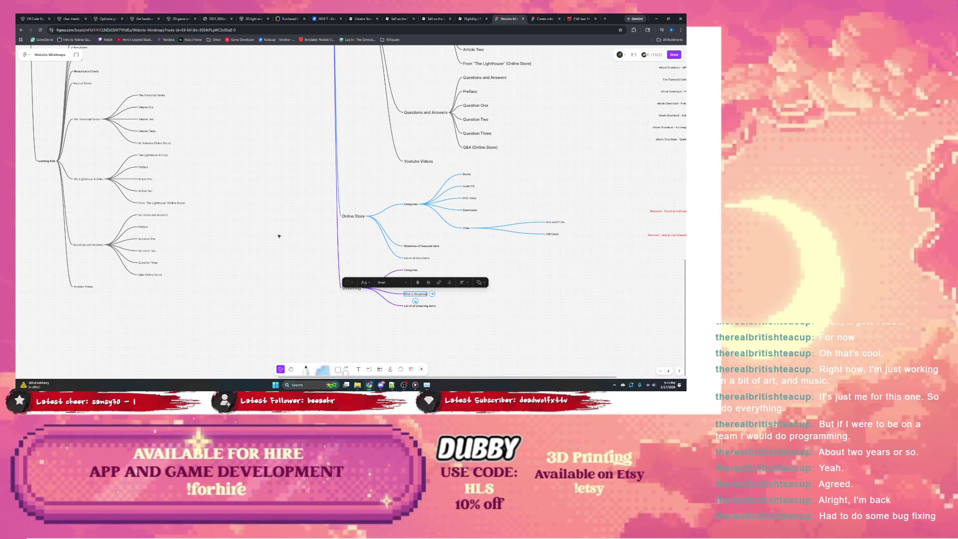
# - Finish editing the 'What is Streaming' topic by clicking onto empty canvas
pyautogui.click(429, 237)
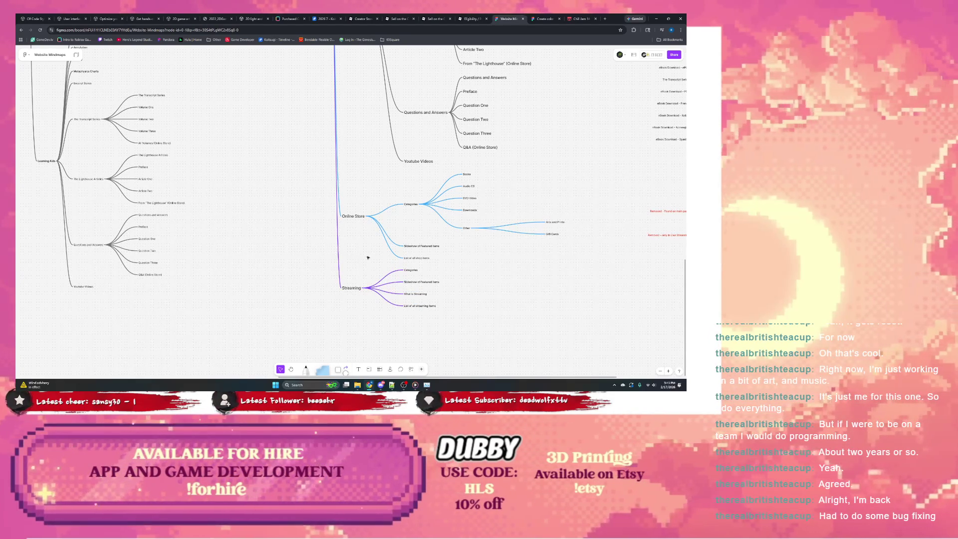
pyautogui.scroll(-1, 379, 272)
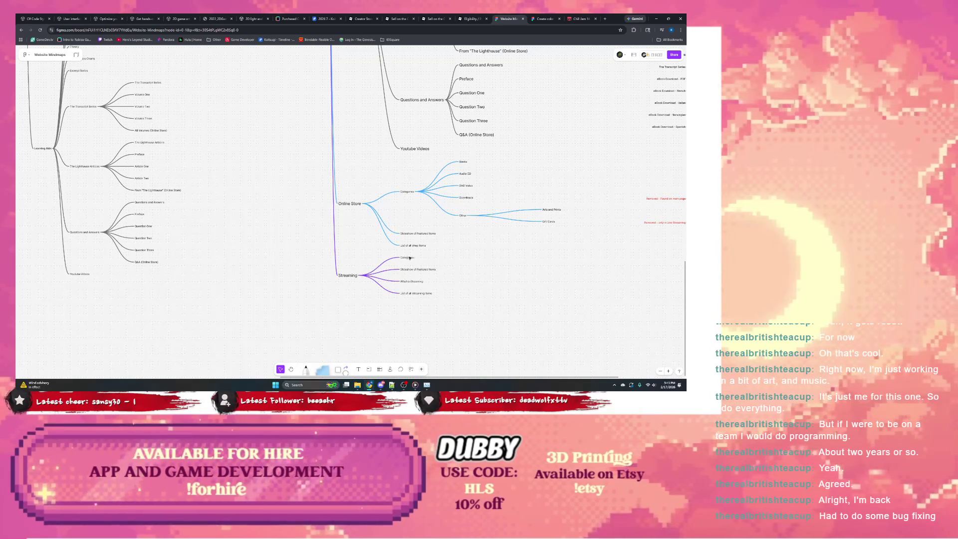
pyautogui.hscroll(-10, 327, 244)
pyautogui.scroll(5, 345, 218)
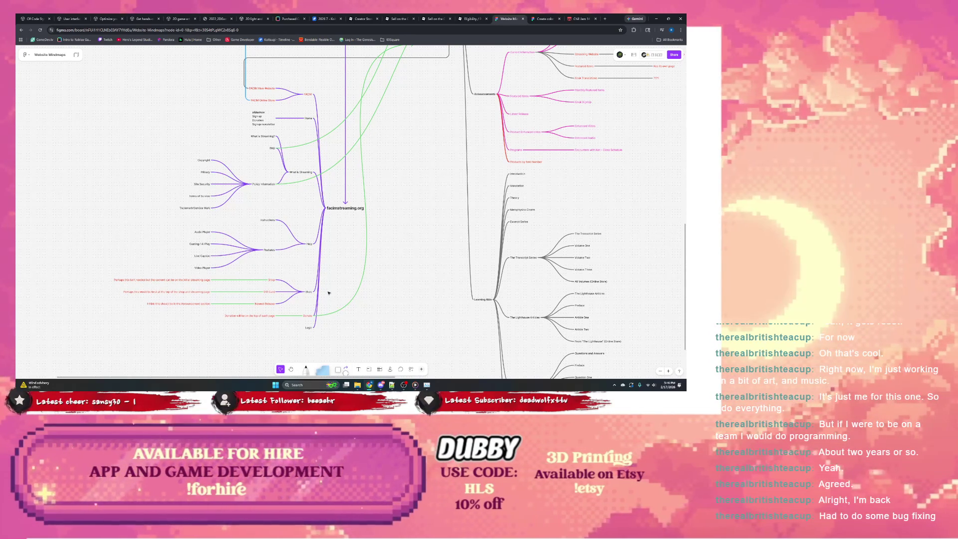
pyautogui.hscroll(10, 399, 293)
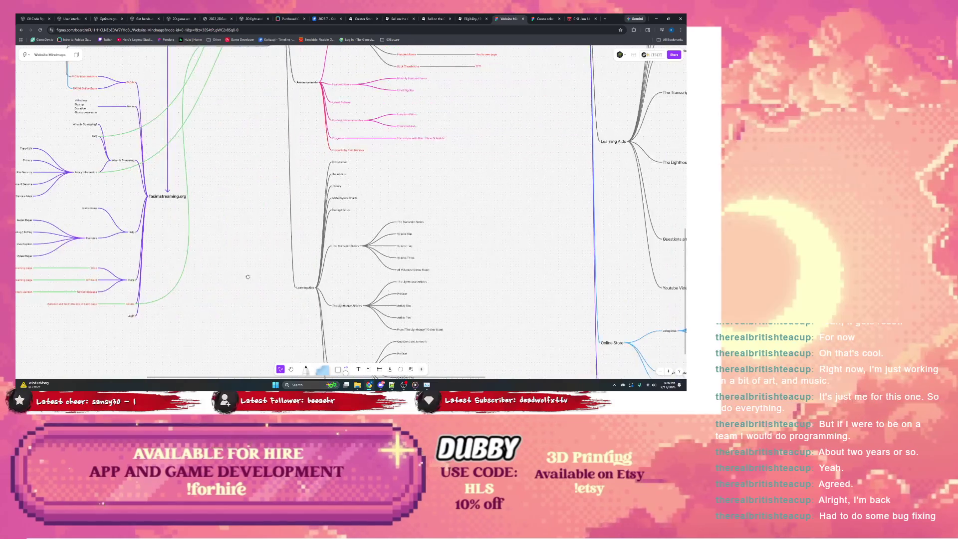
pyautogui.scroll(-3, 397, 247)
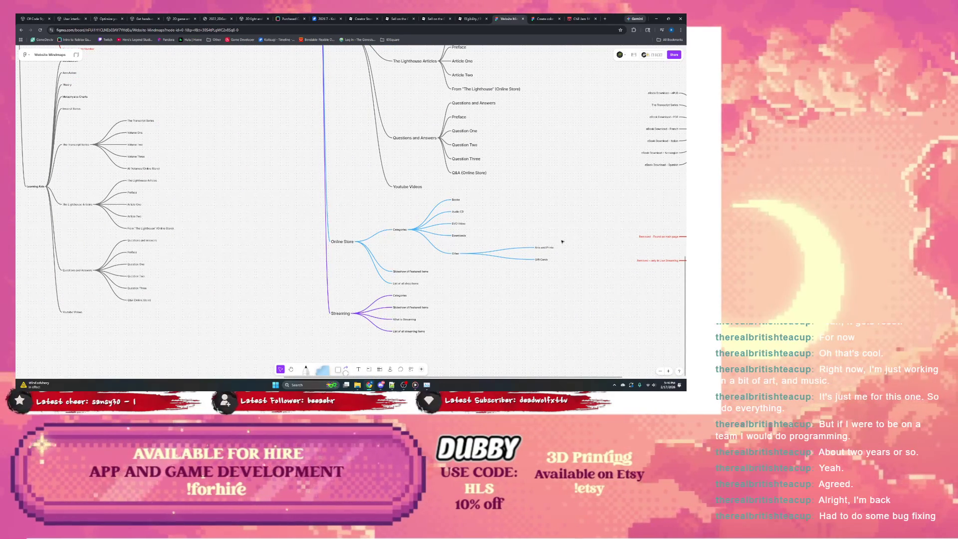
# - Add a 'Gift Card Highlight' sibling below Slideshow of Featured Items and clear the What is Streaming topic's text for renaming
pyautogui.click(414, 271)
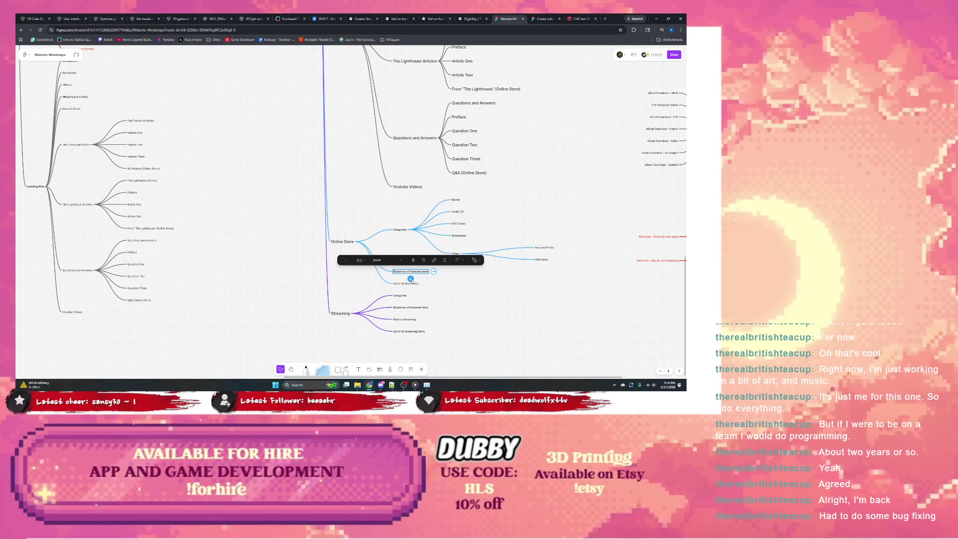
pyautogui.press('Return')
pyautogui.write('Cart')
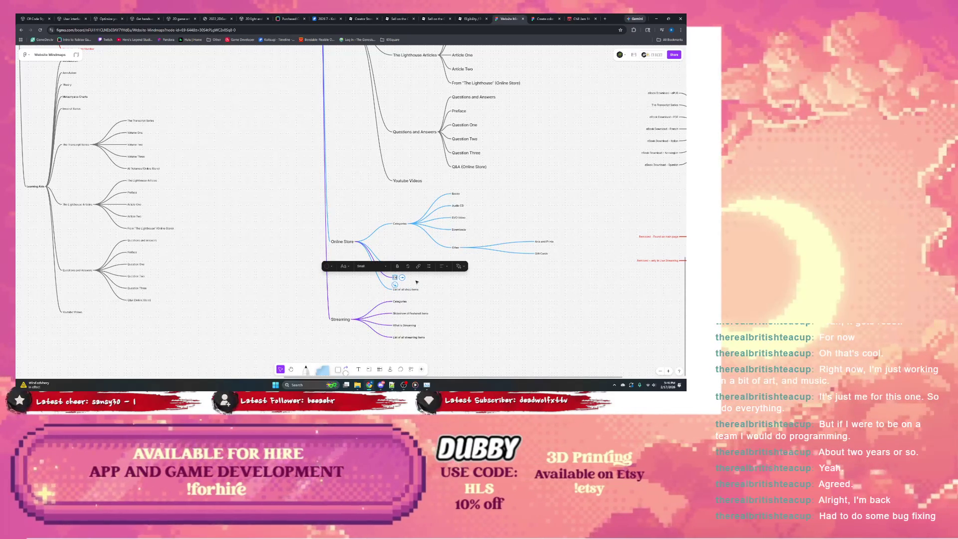
pyautogui.write('t')
pyautogui.write('s')
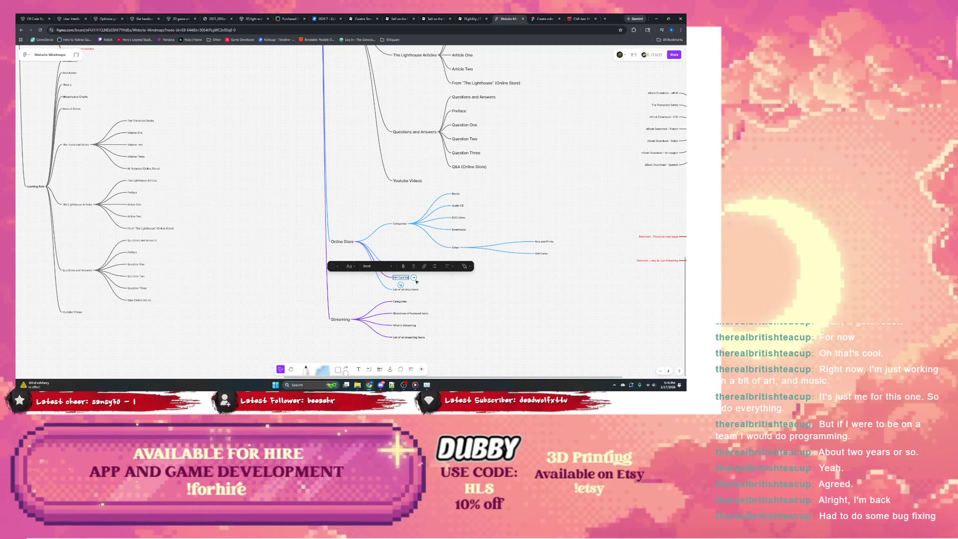
pyautogui.write('ions')
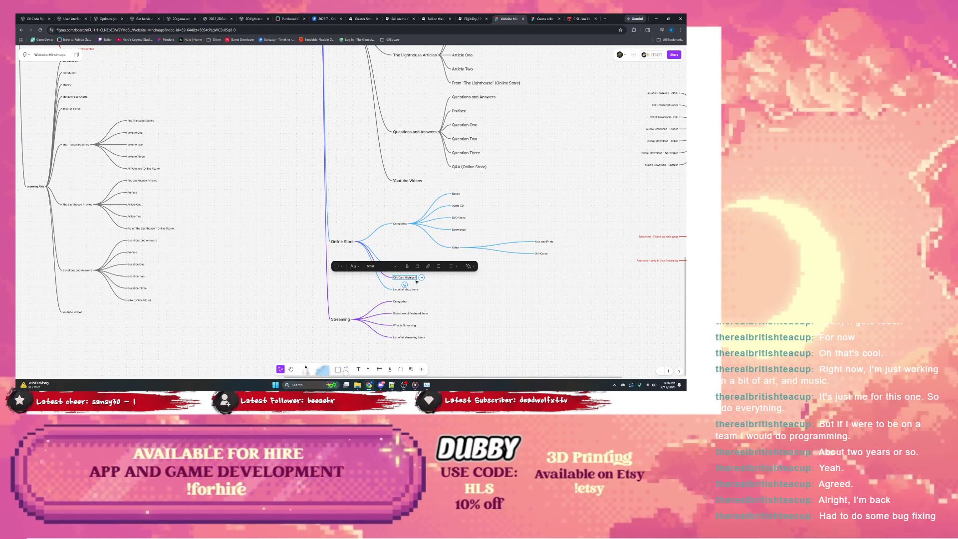
pyautogui.scroll(-2, 416, 302)
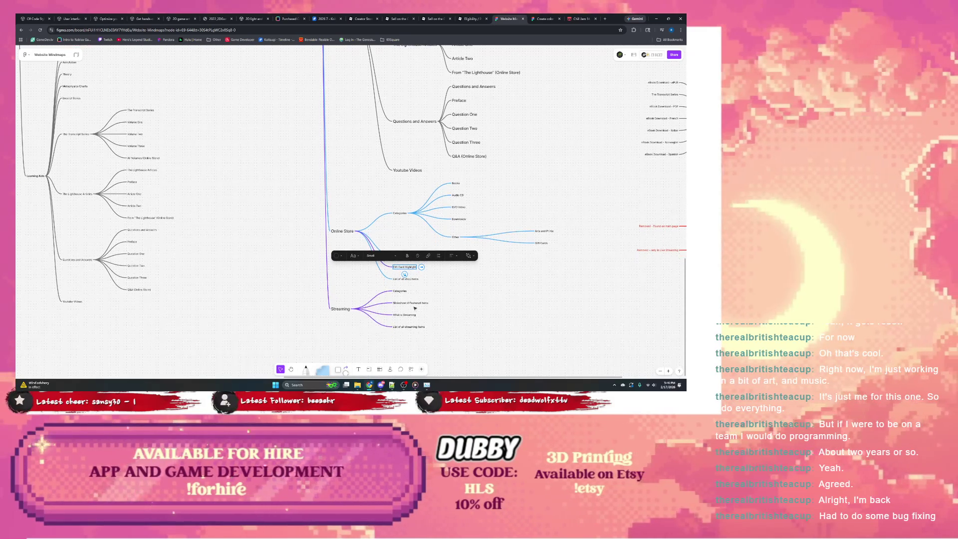
pyautogui.click(405, 316)
pyautogui.press('Return')
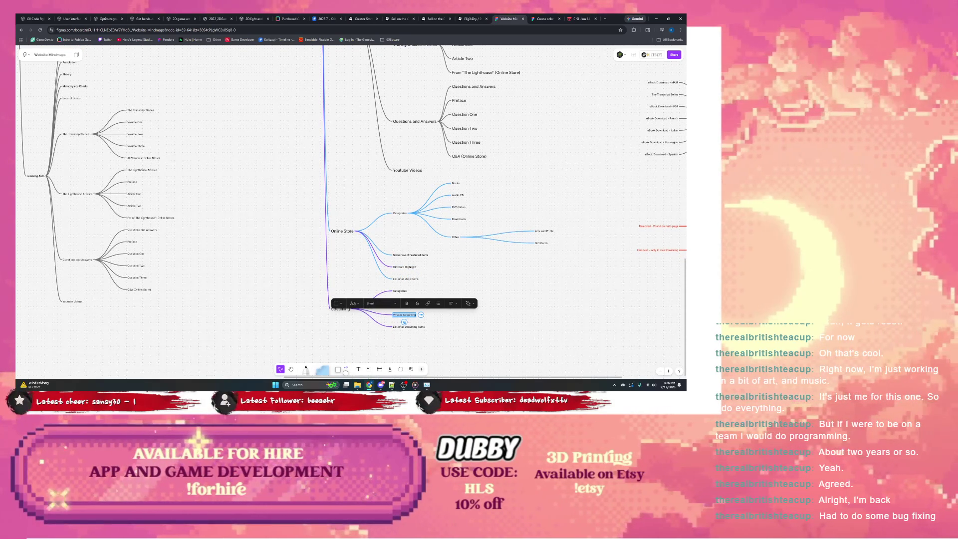
pyautogui.press('BackSpace')
pyautogui.write('W')
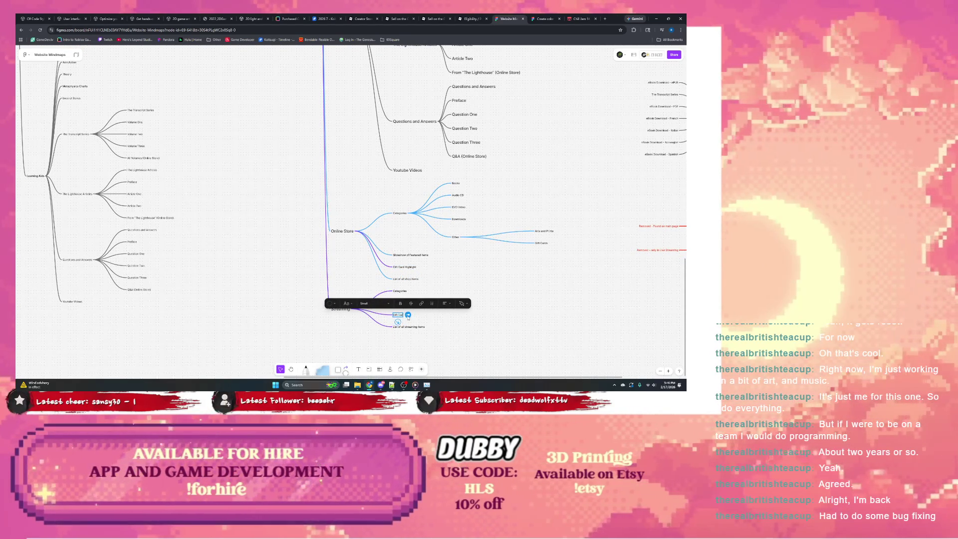
pyautogui.write('ift Card High')
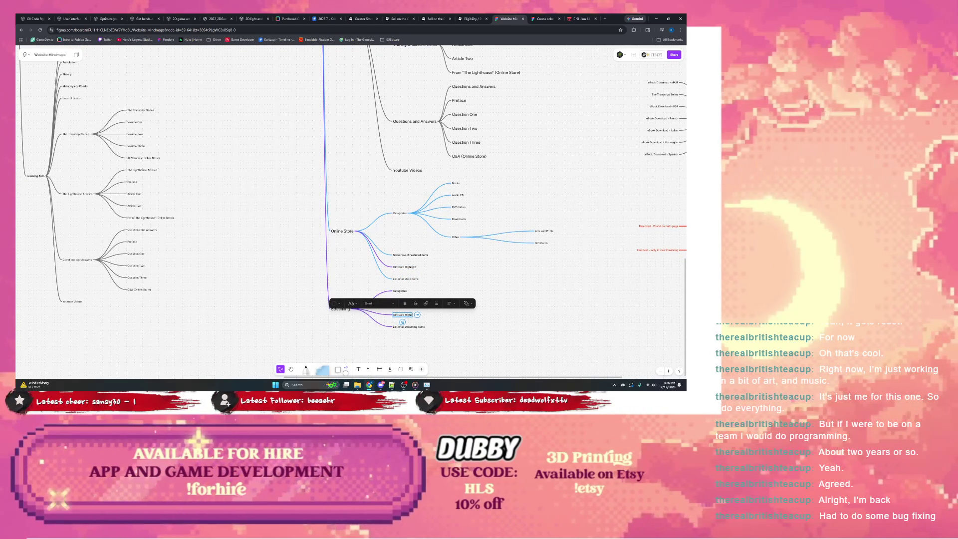
pyautogui.write('light')
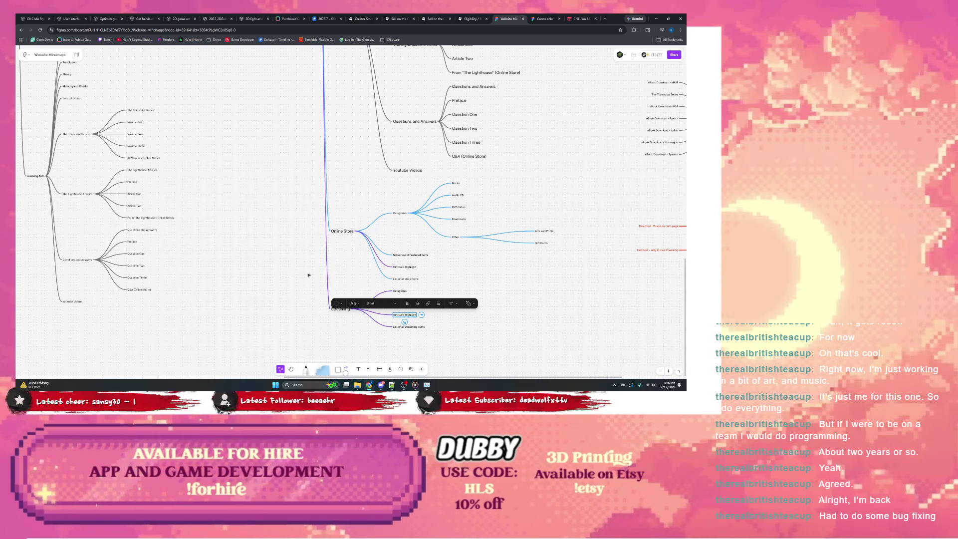
pyautogui.hscroll(-3, 219, 279)
pyautogui.hscroll(-3, 156, 265)
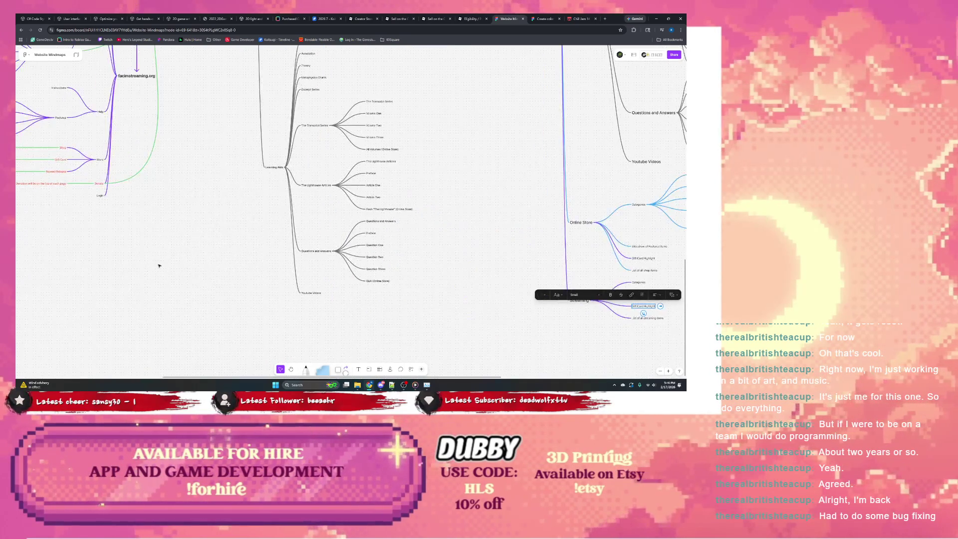
pyautogui.hscroll(-3, 187, 225)
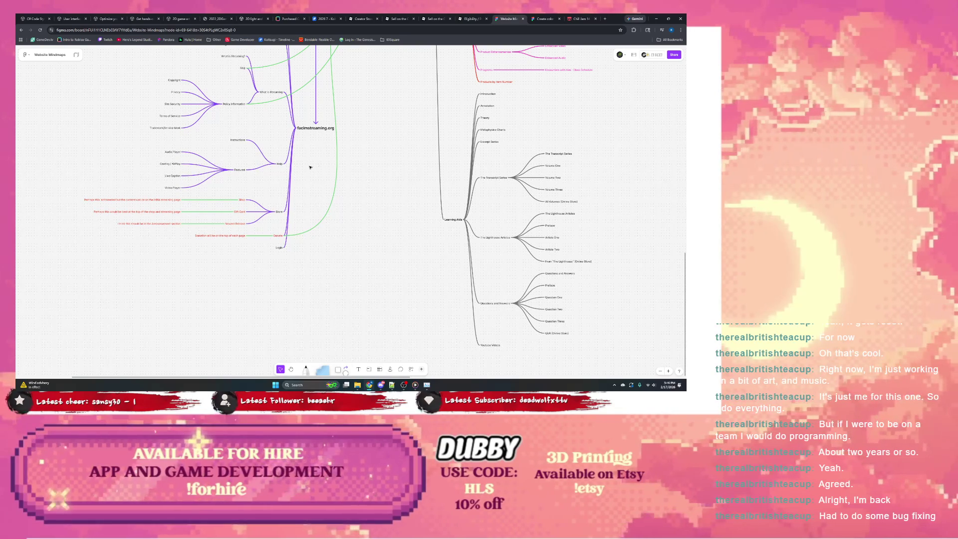
pyautogui.scroll(1, 230, 173)
pyautogui.scroll(1, 231, 173)
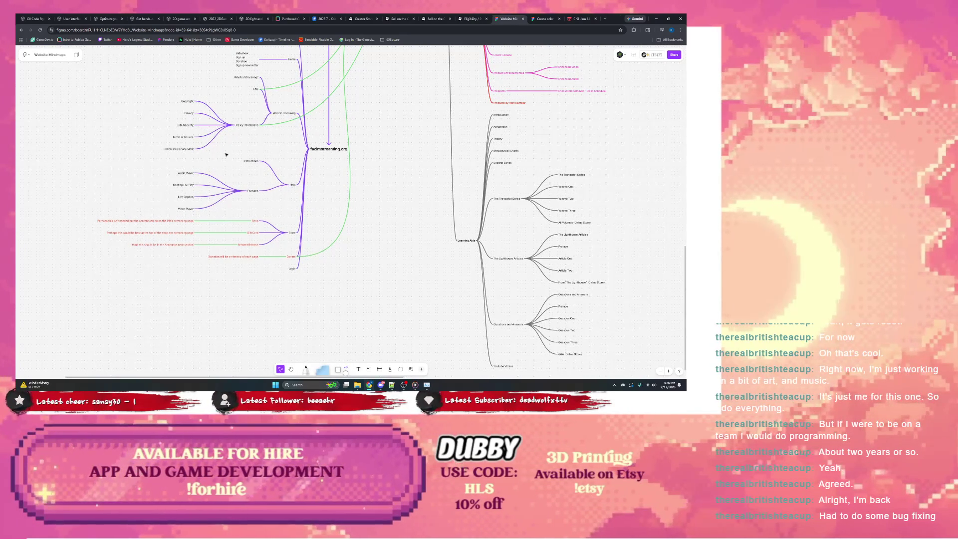
pyautogui.click(251, 161)
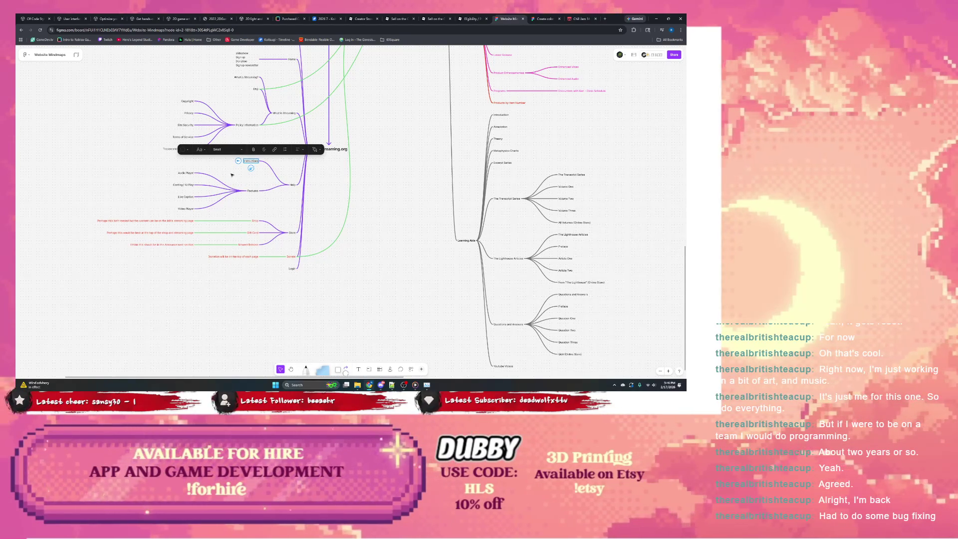
pyautogui.scroll(2, 225, 187)
pyautogui.click(255, 201)
pyautogui.click(301, 207)
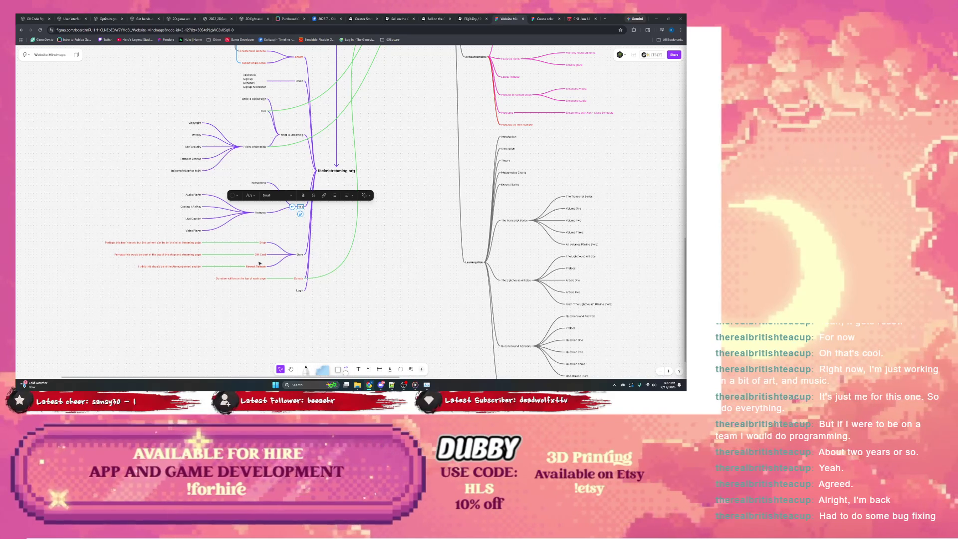
# - Recolour the donation note with its Donate label and the Announcement note with Newest Release
pyautogui.click(166, 266)
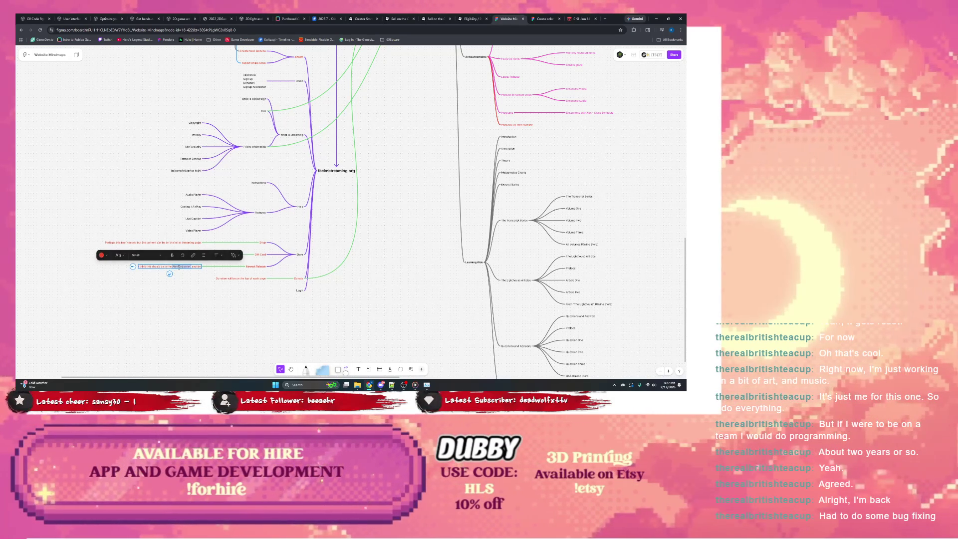
pyautogui.click(247, 279)
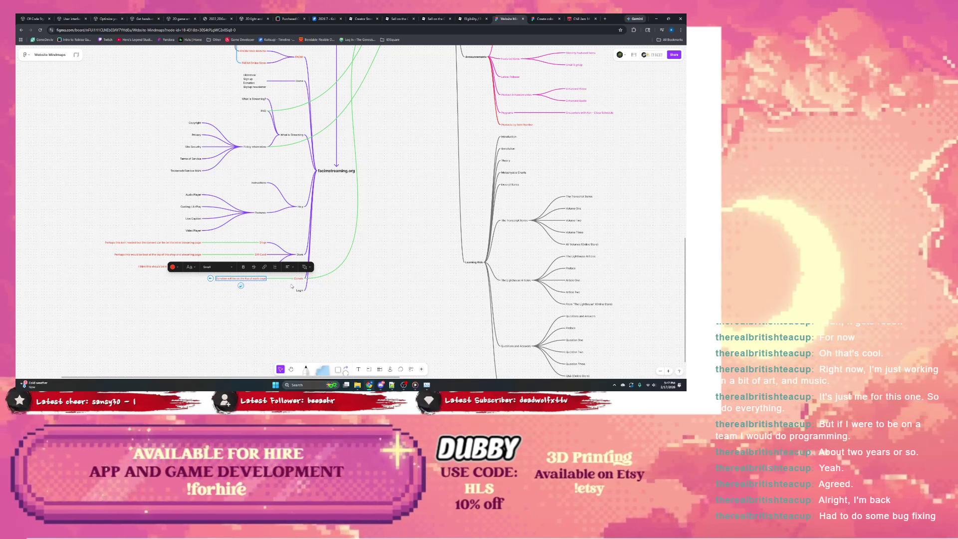
pyautogui.moveTo(304, 274); pyautogui.dragTo(234, 284)
pyautogui.click(258, 268)
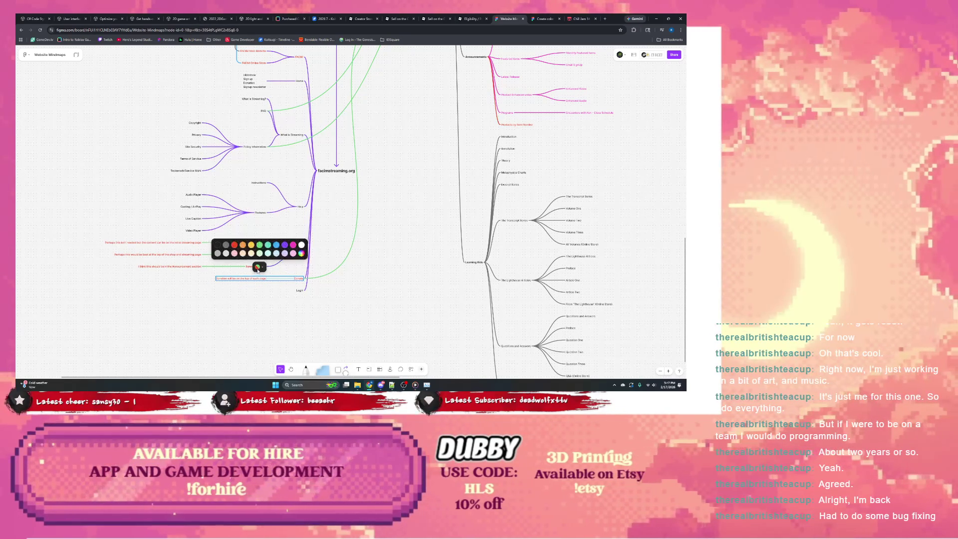
pyautogui.click(252, 273)
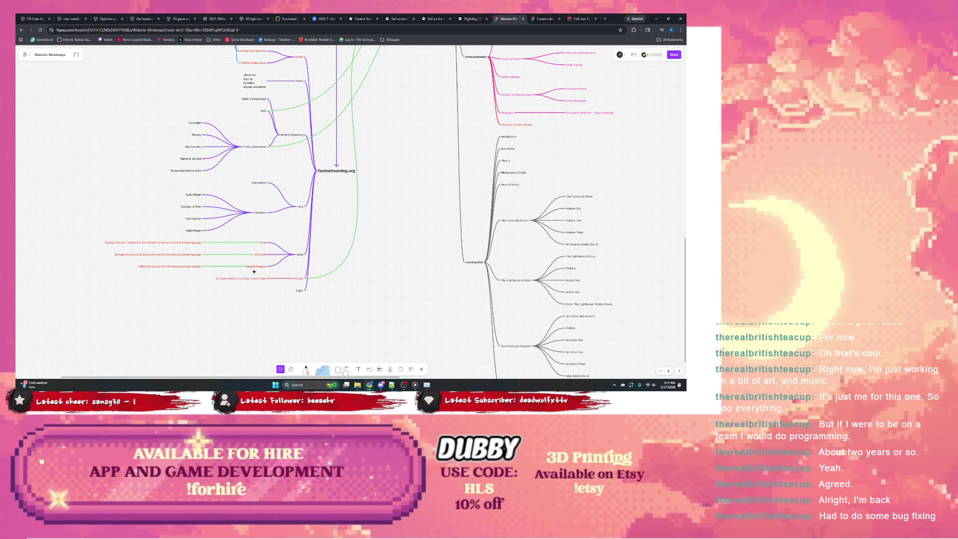
pyautogui.click(252, 264)
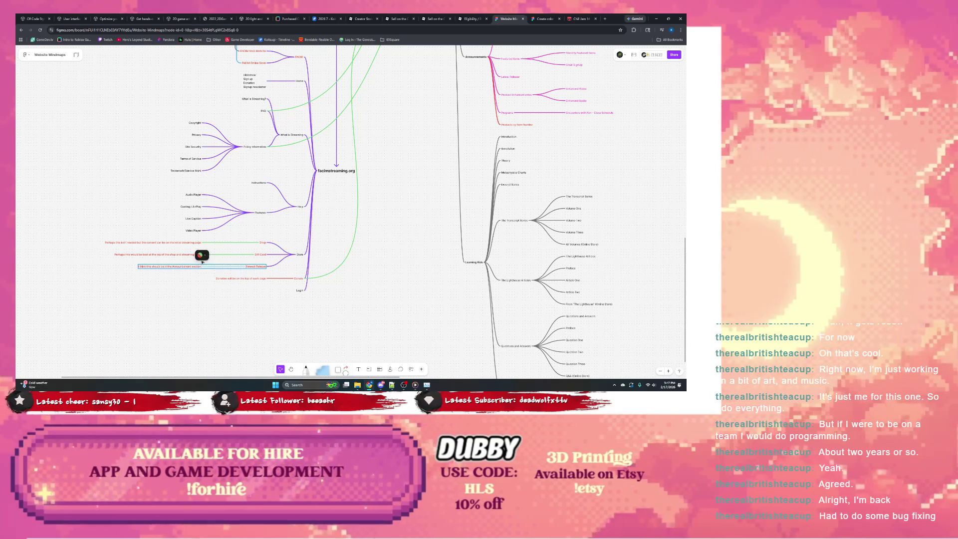
pyautogui.click(200, 255)
pyautogui.click(199, 255)
pyautogui.click(238, 253)
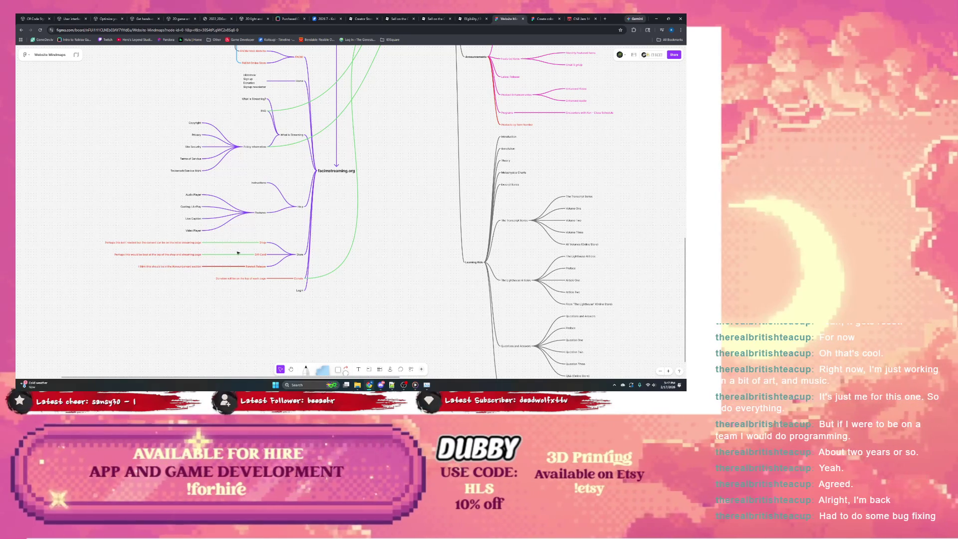
# - Move the red suggestion note above Gift Card up and to the left
pyautogui.click(260, 255)
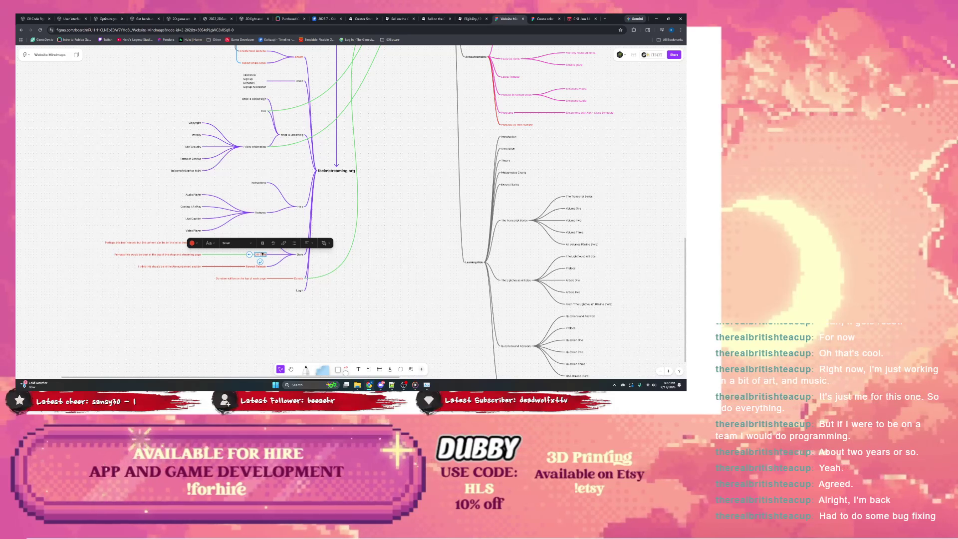
pyautogui.click(174, 254)
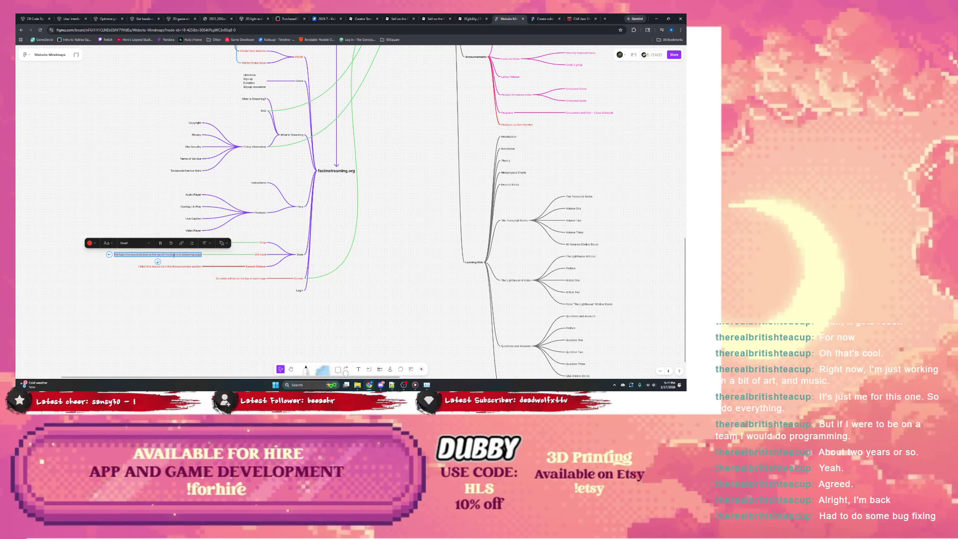
pyautogui.moveTo(175, 255); pyautogui.dragTo(166, 243)
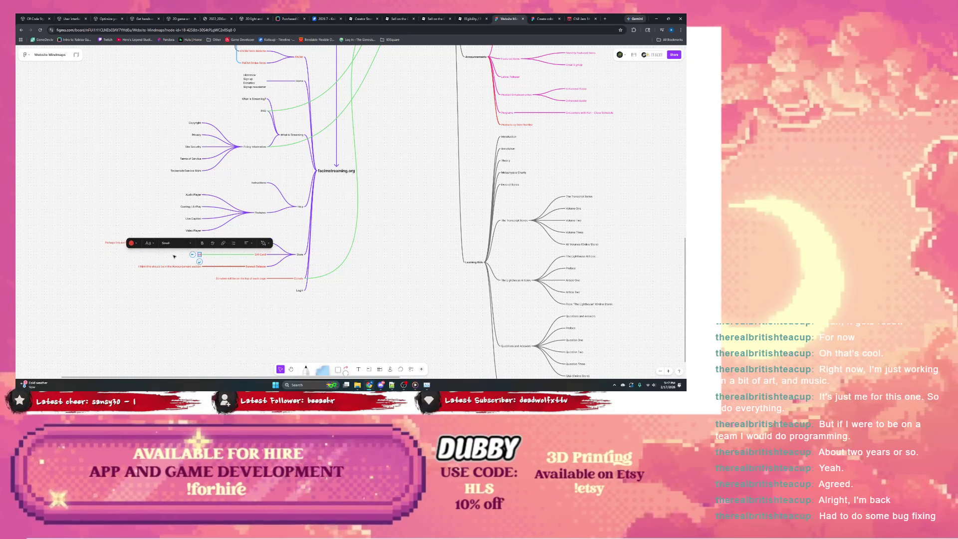
pyautogui.click(174, 255)
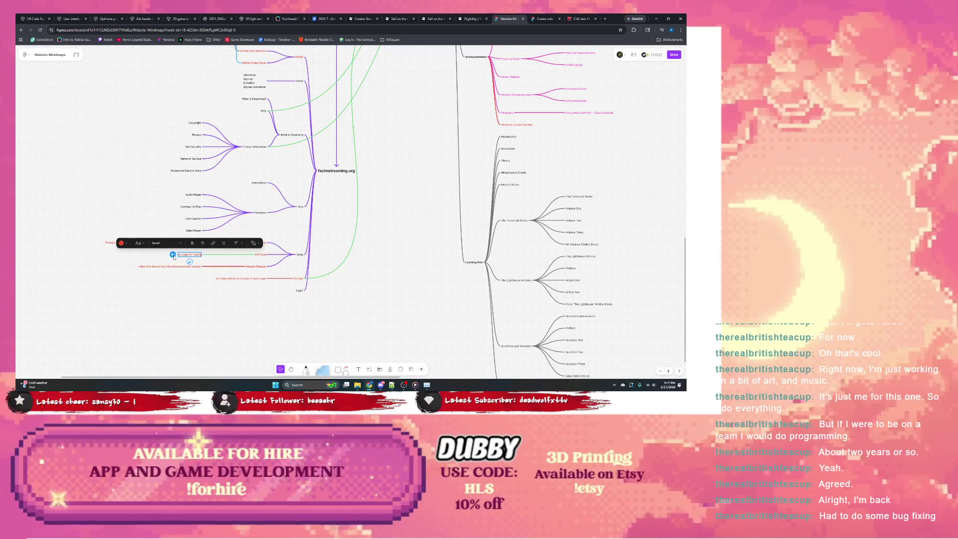
pyautogui.write('s')
pyautogui.click(252, 259)
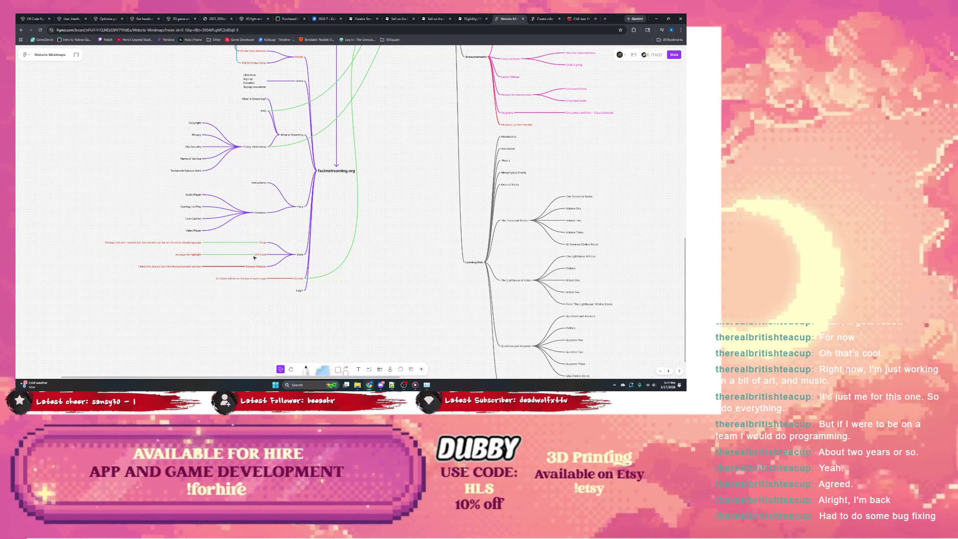
# - Give the Shop label a dark colour, leaving the 'on page for highlight' label red
pyautogui.click(186, 243)
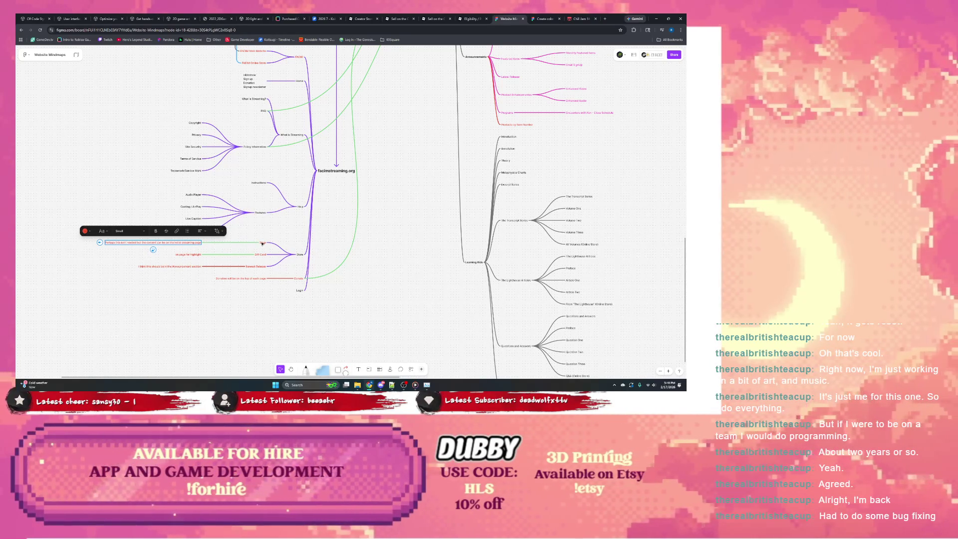
pyautogui.click(260, 245)
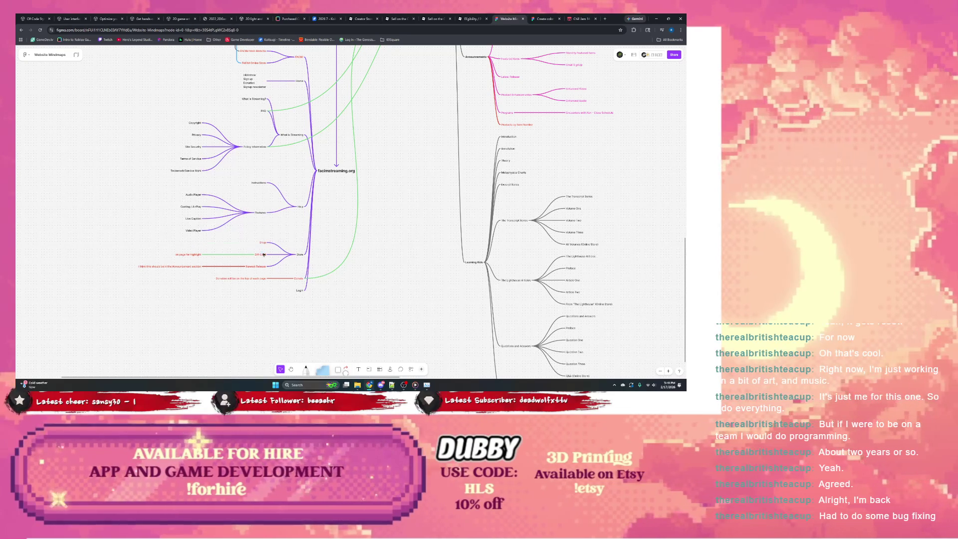
pyautogui.click(195, 230)
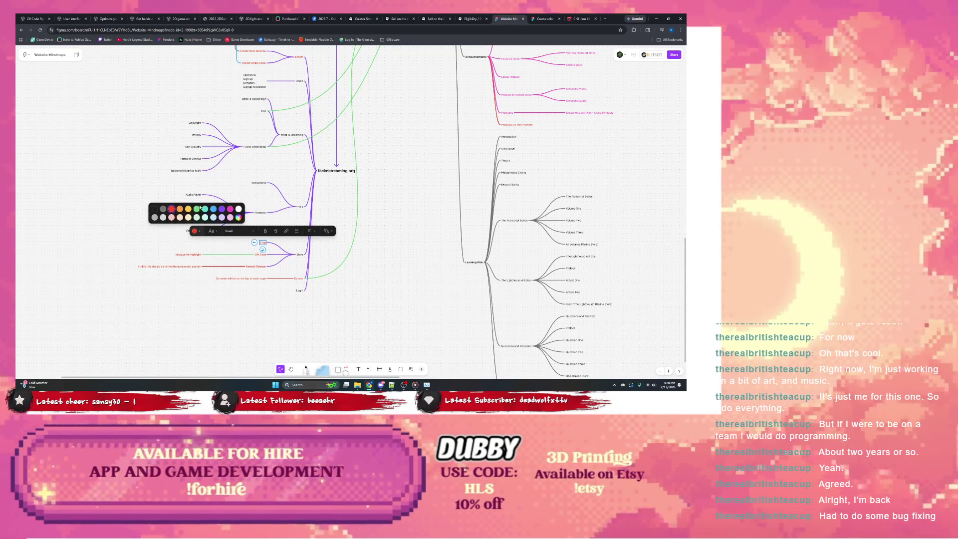
pyautogui.click(195, 231)
pyautogui.click(203, 248)
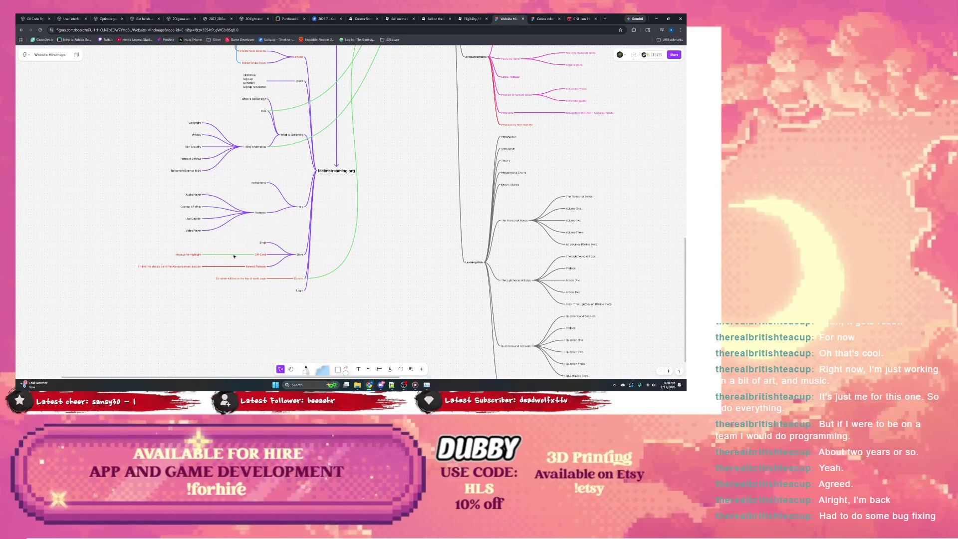
pyautogui.click(264, 253)
pyautogui.click(219, 242)
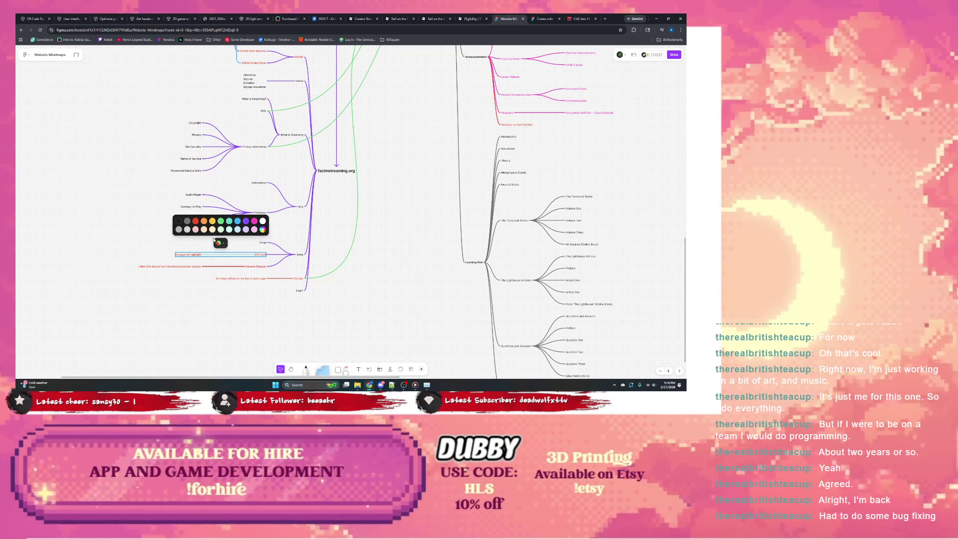
pyautogui.click(149, 227)
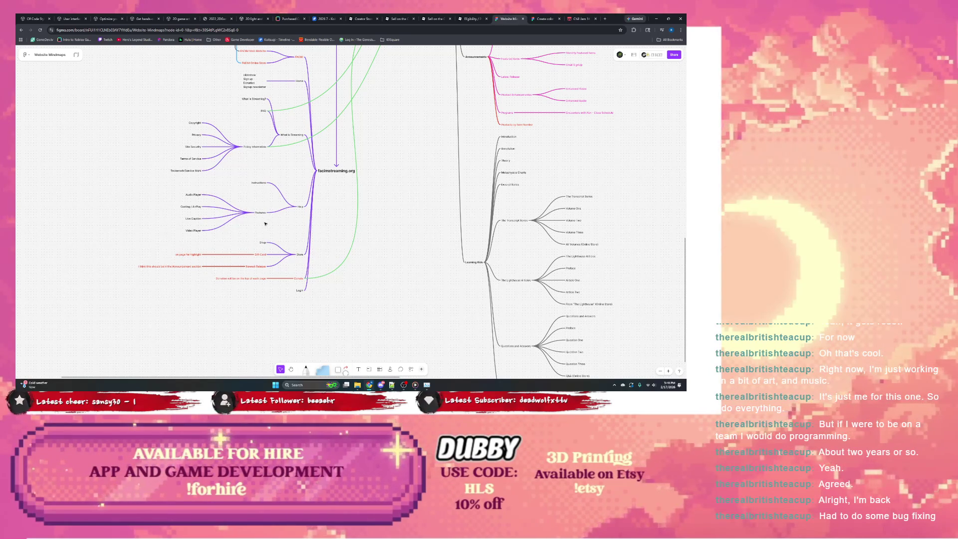
pyautogui.scroll(2, 265, 223)
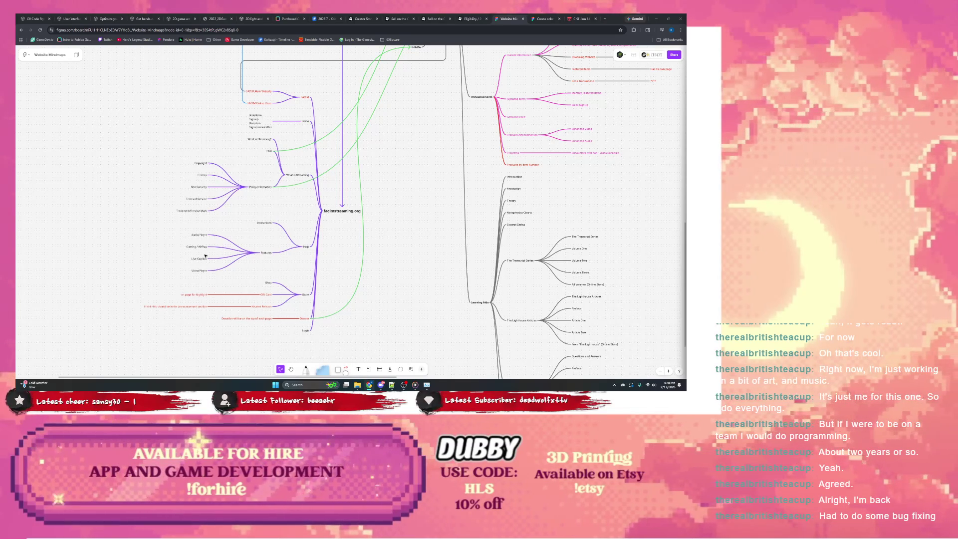
pyautogui.scroll(1, 246, 235)
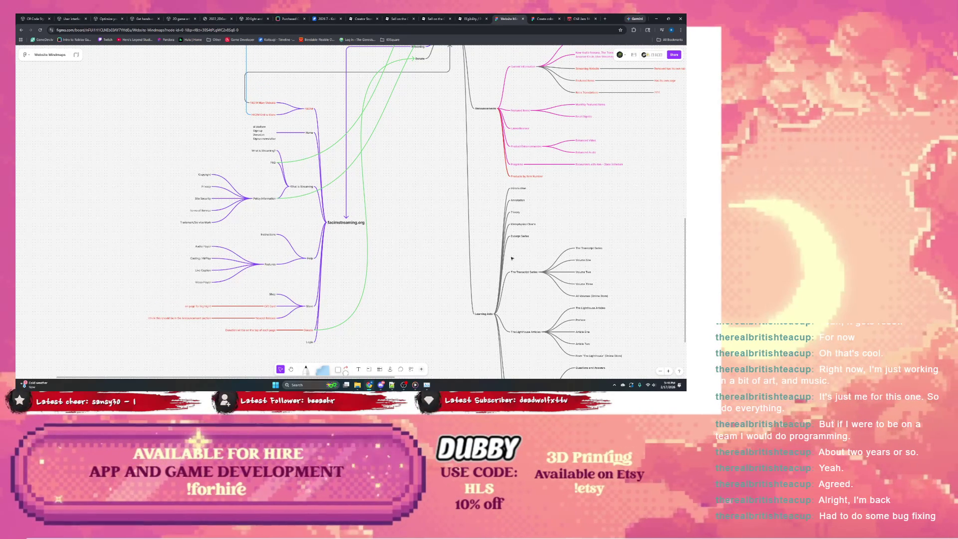
pyautogui.scroll(3, 436, 255)
pyautogui.scroll(-3, 202, 204)
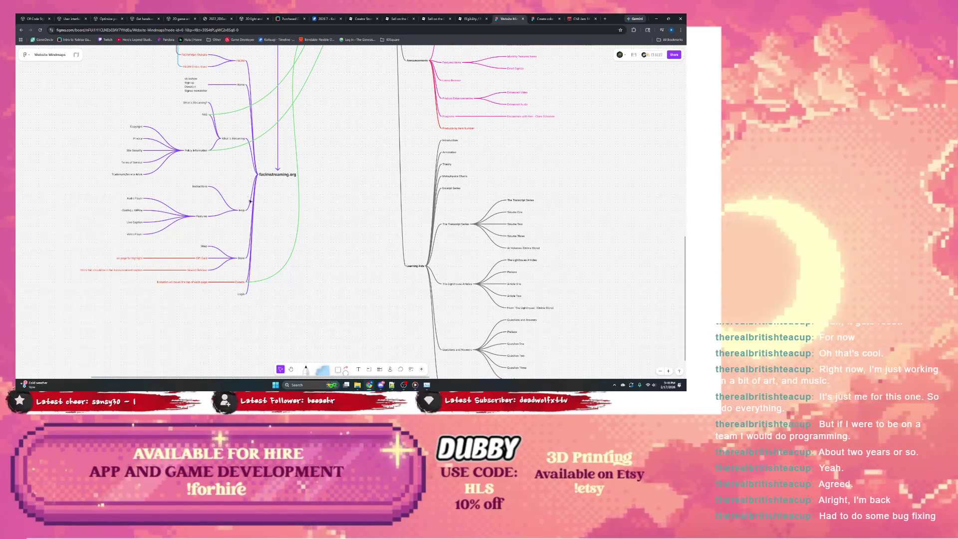
pyautogui.hscroll(5, 244, 202)
pyautogui.scroll(-3, 433, 196)
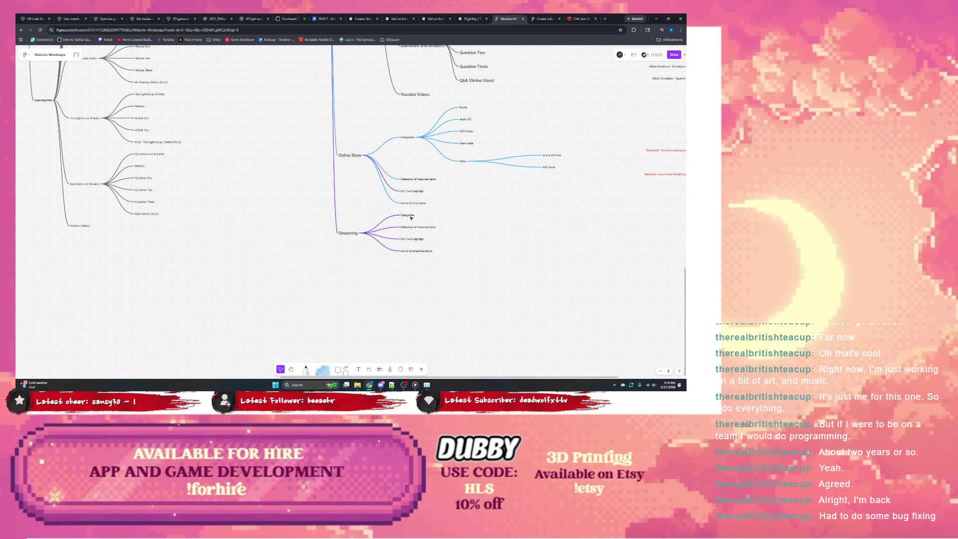
# - Add a Dropdown item to the Streaming branch with two child sub-items
pyautogui.click(411, 218)
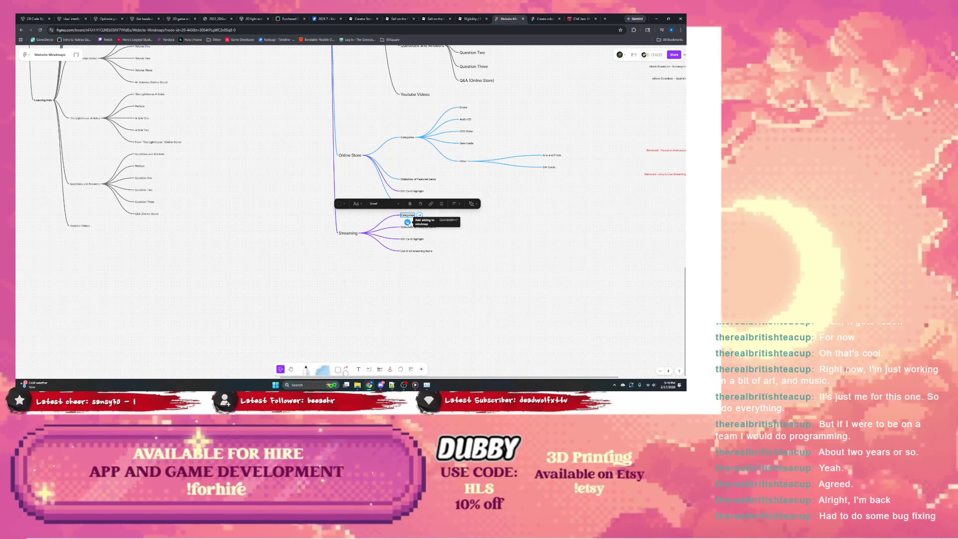
pyautogui.click(407, 222)
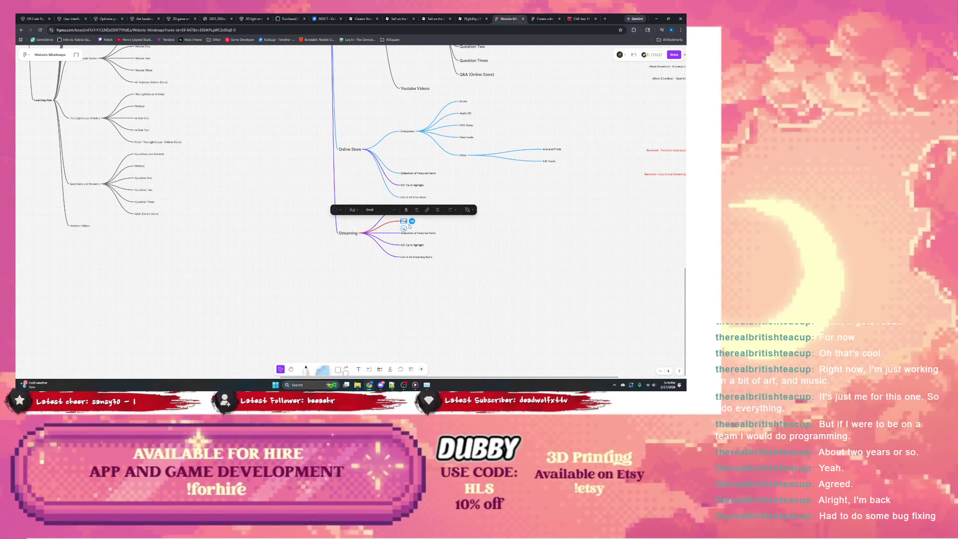
pyautogui.write('Featured')
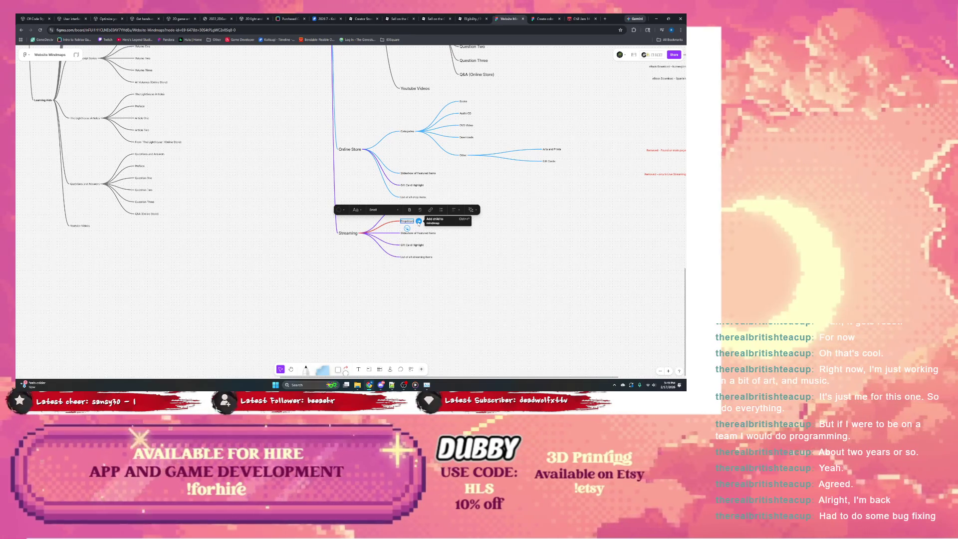
pyautogui.click(418, 220)
pyautogui.hscroll(-10, 254, 167)
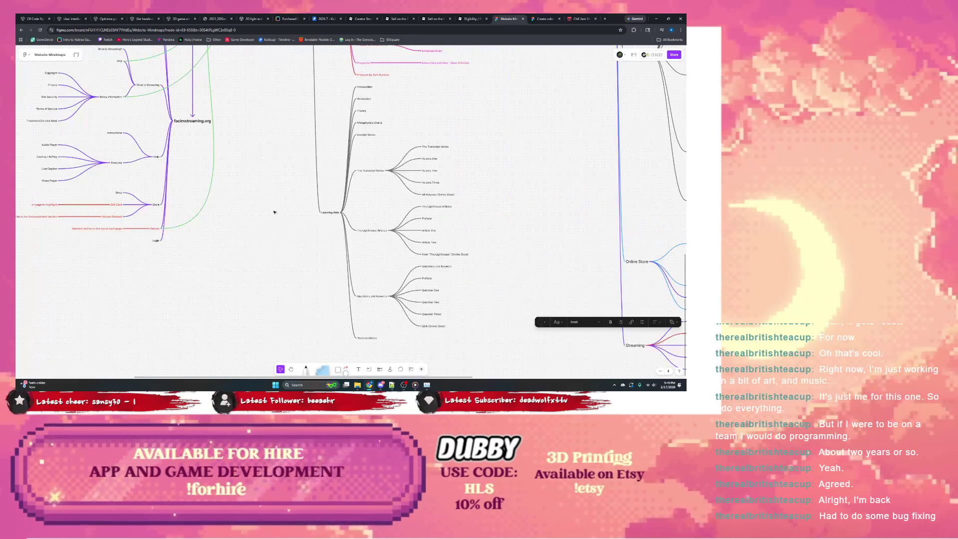
pyautogui.scroll(-3, 495, 207)
pyautogui.hscroll(5, 494, 207)
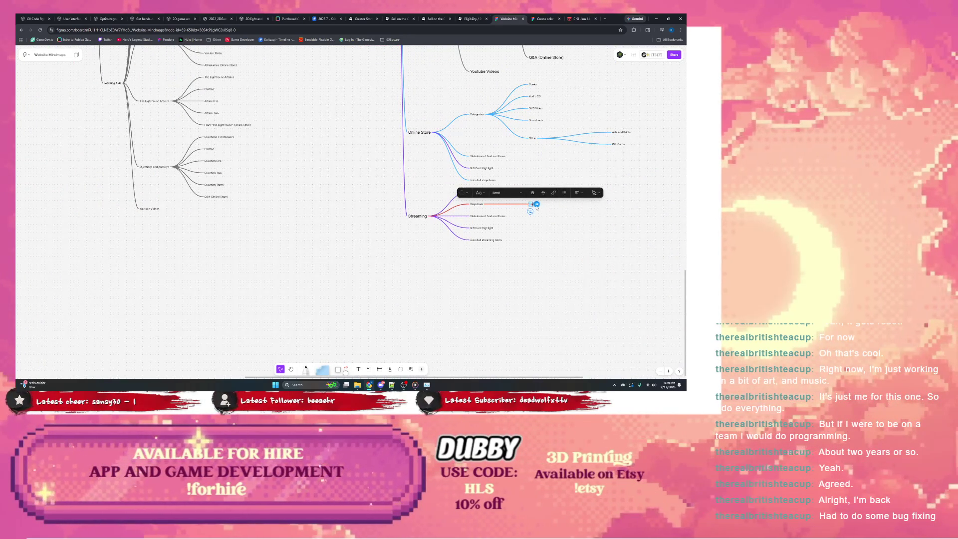
pyautogui.write('Categories')
pyautogui.press('Return')
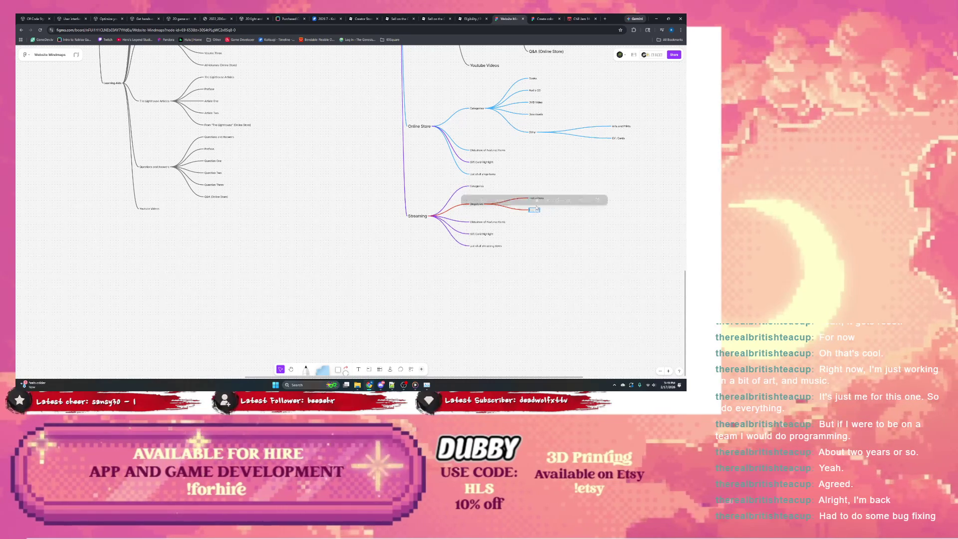
pyautogui.write('Featured')
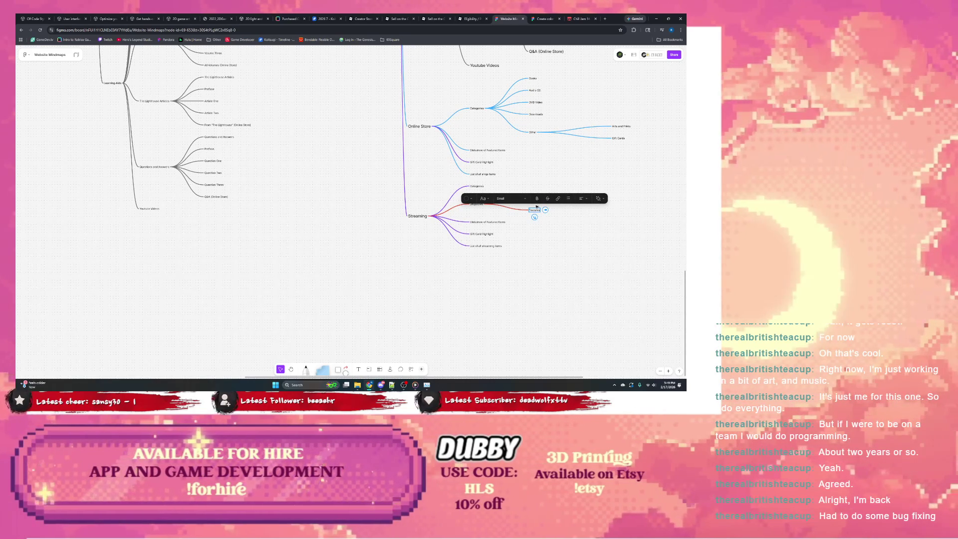
pyautogui.click(468, 212)
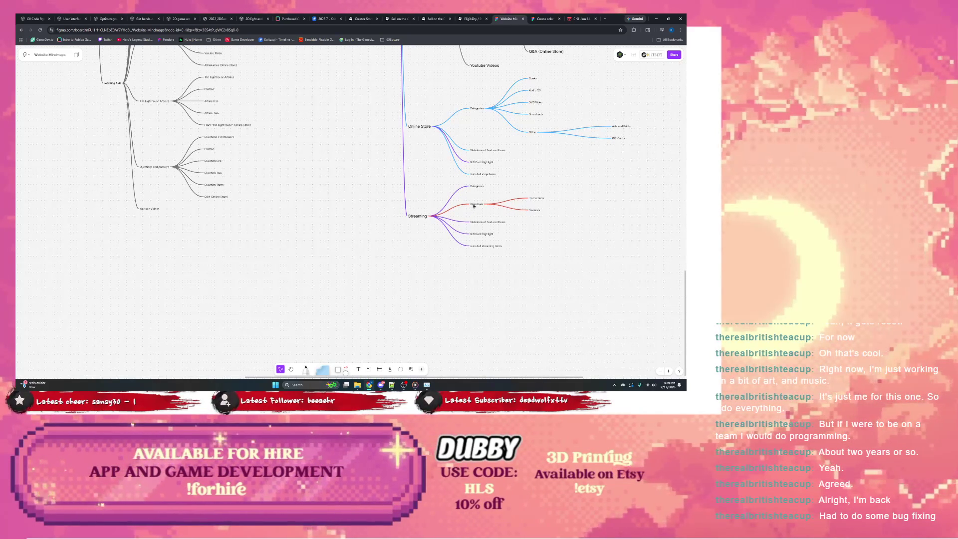
# - Move Dropdown above Categories as Streaming's first item and colour the whole Dropdown branch purple
pyautogui.click(473, 205)
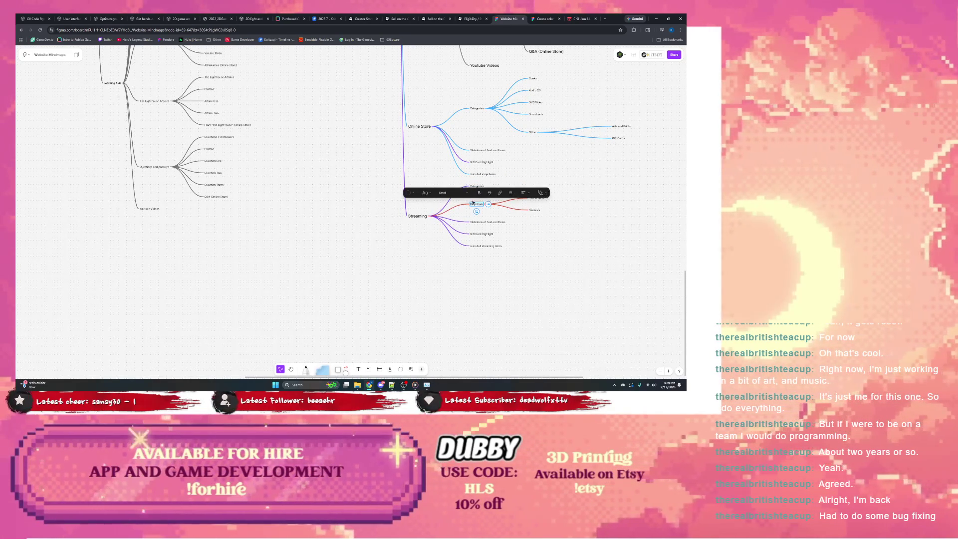
pyautogui.moveTo(475, 205); pyautogui.dragTo(481, 211)
pyautogui.click(450, 208)
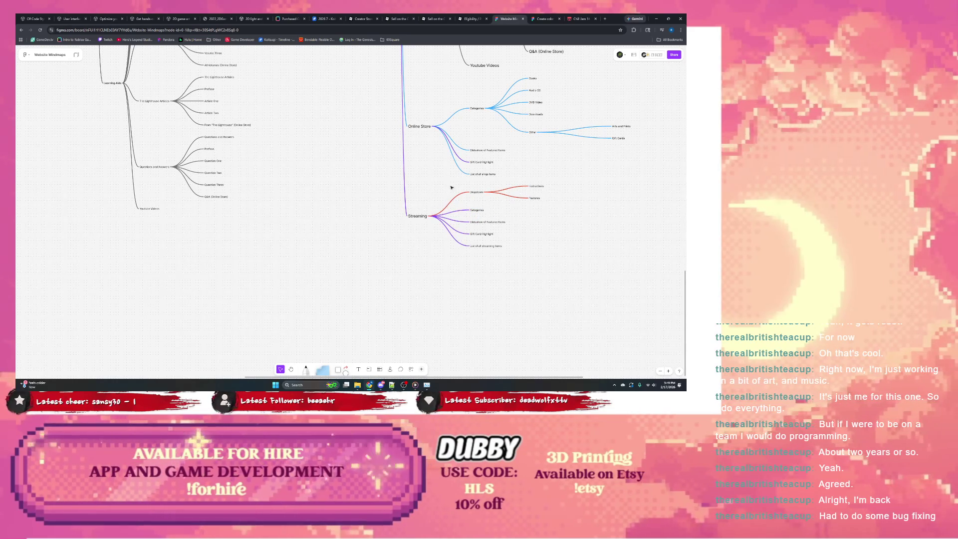
pyautogui.click(452, 187)
pyautogui.click(486, 175)
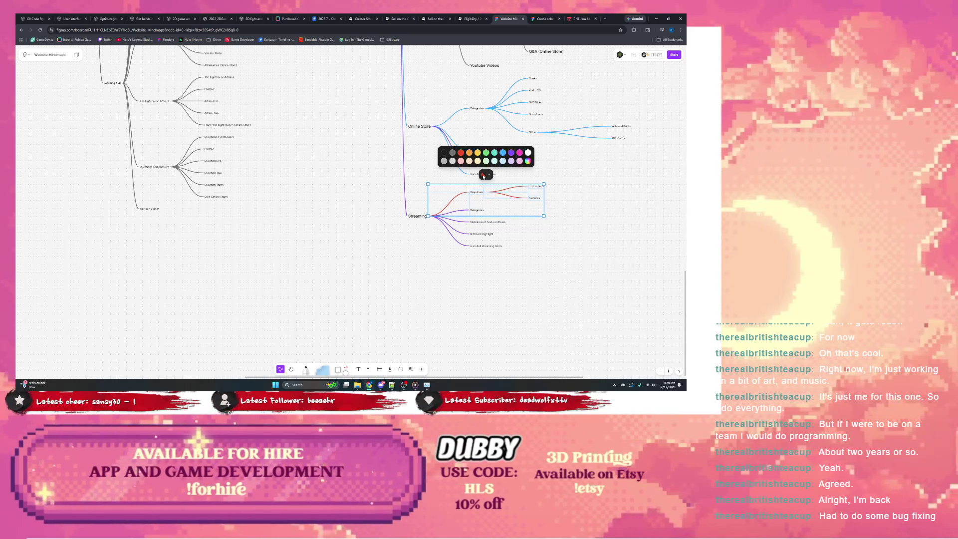
pyautogui.click(511, 152)
pyautogui.click(382, 181)
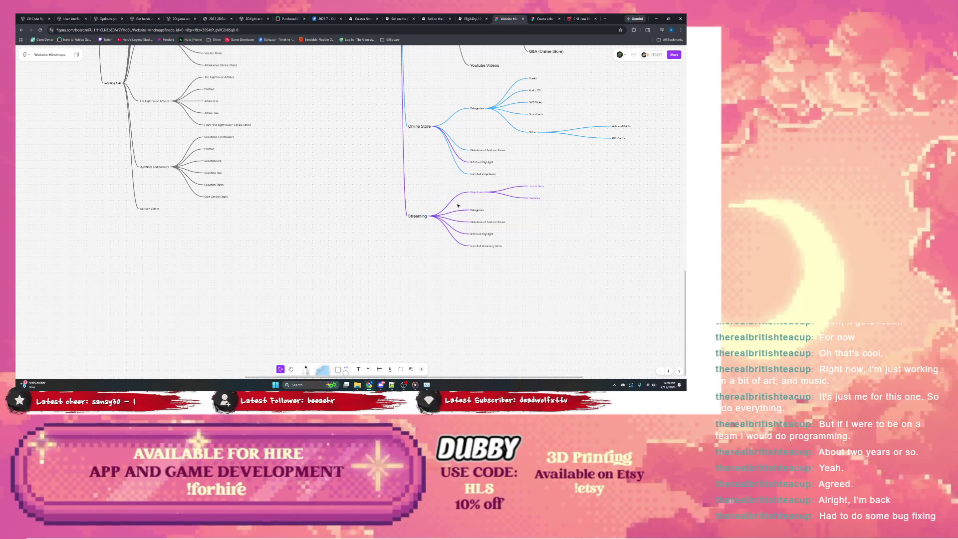
pyautogui.hscroll(-5, 382, 182)
pyautogui.hscroll(-5, 274, 171)
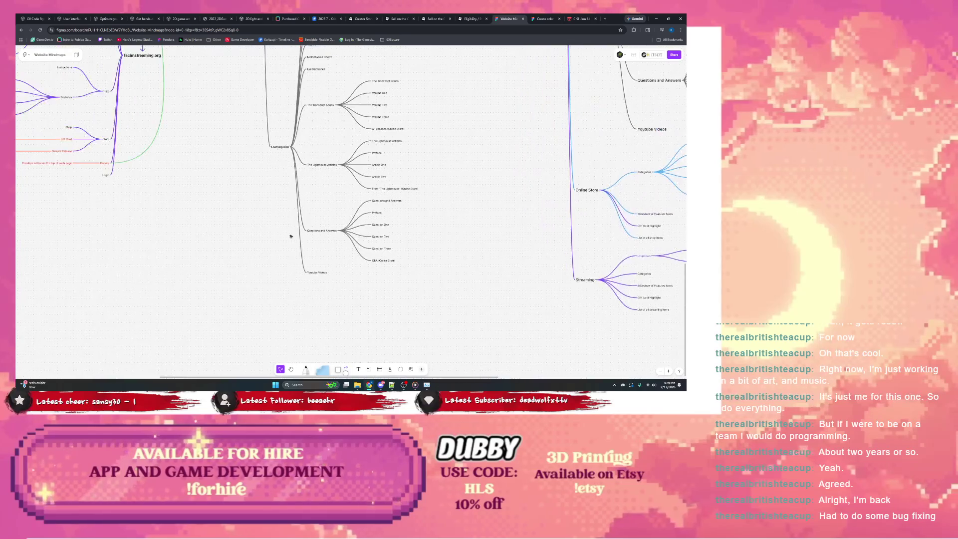
pyautogui.hscroll(-5, 291, 236)
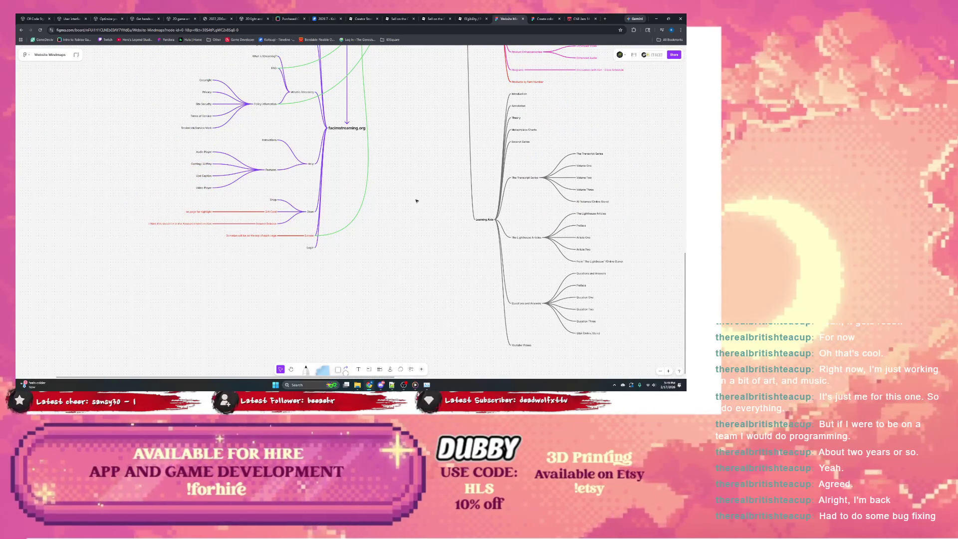
# - Paste the copied Audio Player–Video Player items under Features in Dropdown and add one more child node
pyautogui.moveTo(187, 143); pyautogui.dragTo(224, 196)
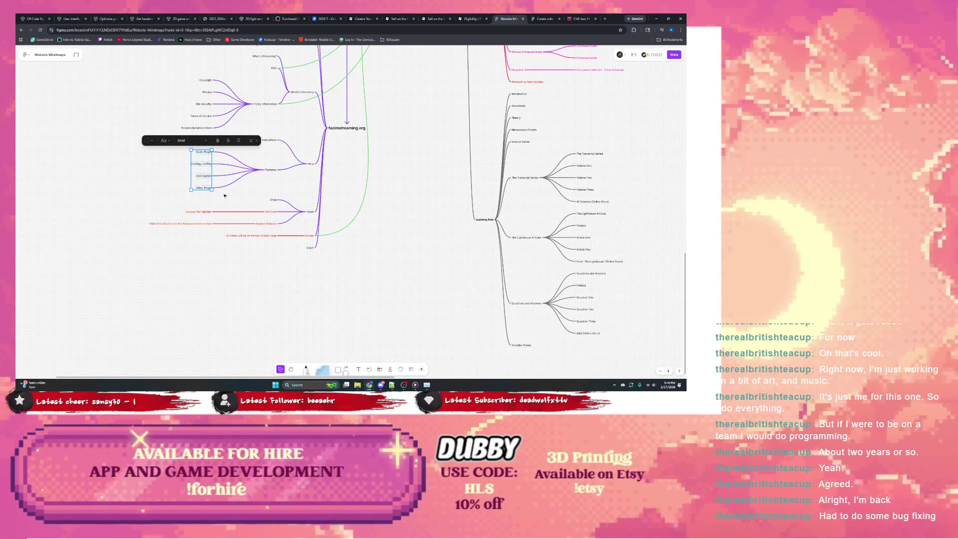
pyautogui.hscroll(10, 224, 196)
pyautogui.scroll(-5, 299, 193)
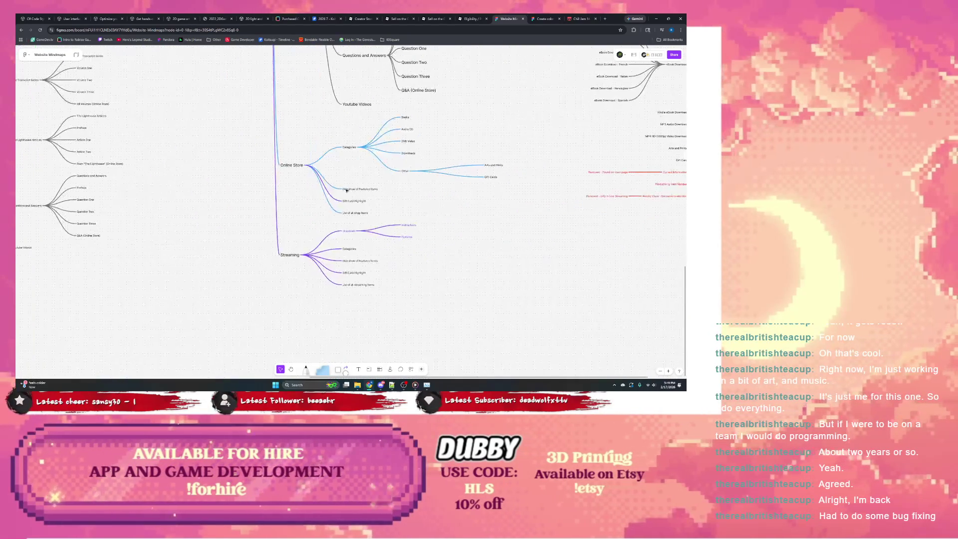
pyautogui.click(349, 231)
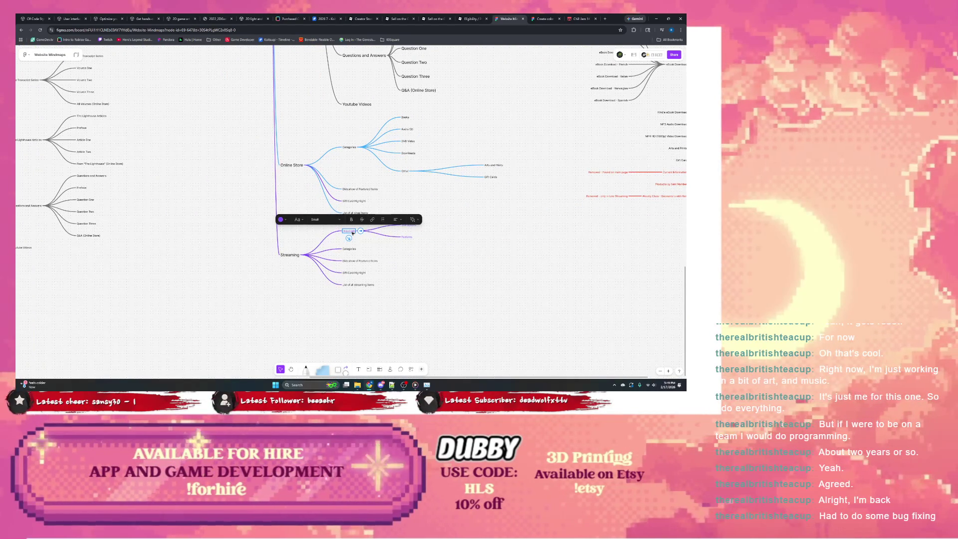
pyautogui.moveTo(355, 232); pyautogui.dragTo(412, 238)
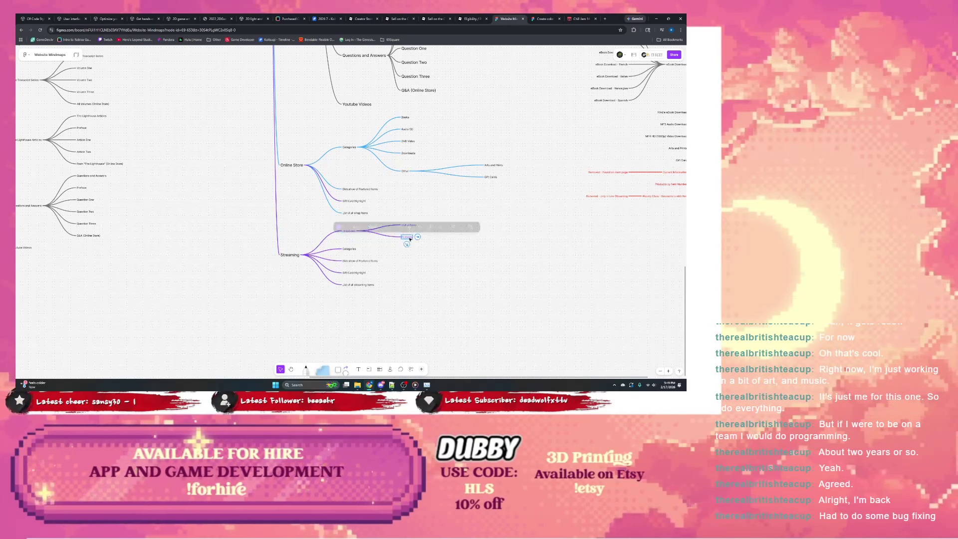
pyautogui.press('Return')
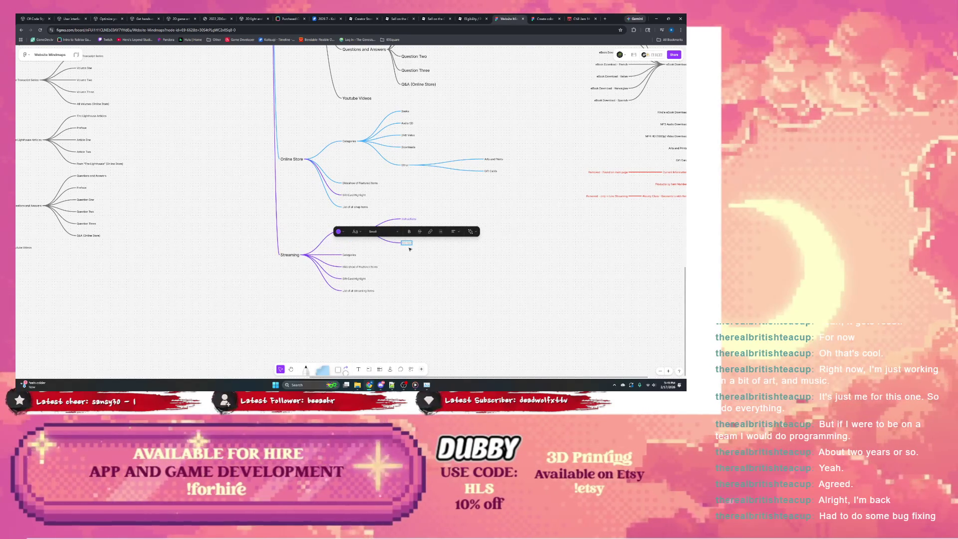
pyautogui.hotkey('ctrl', 'v')
pyautogui.click(417, 234)
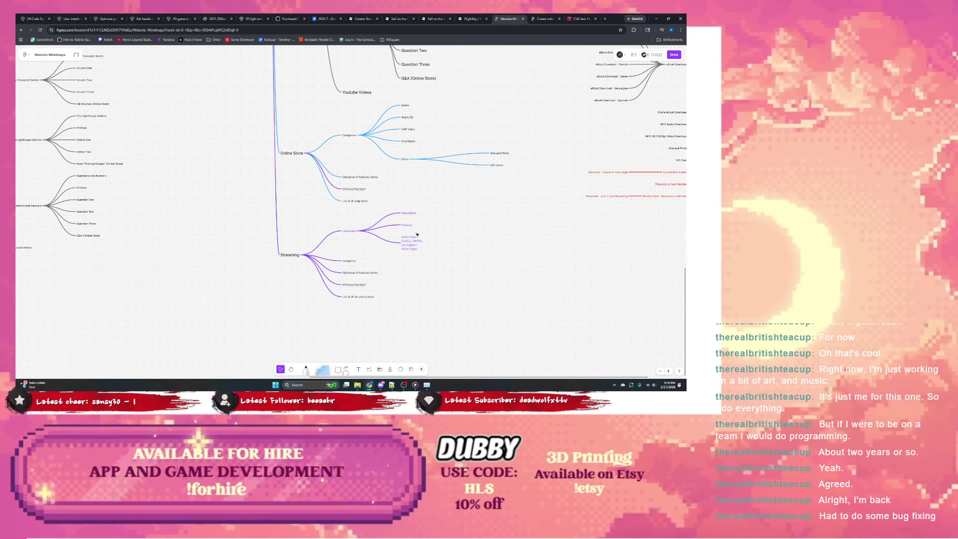
pyautogui.press('Return')
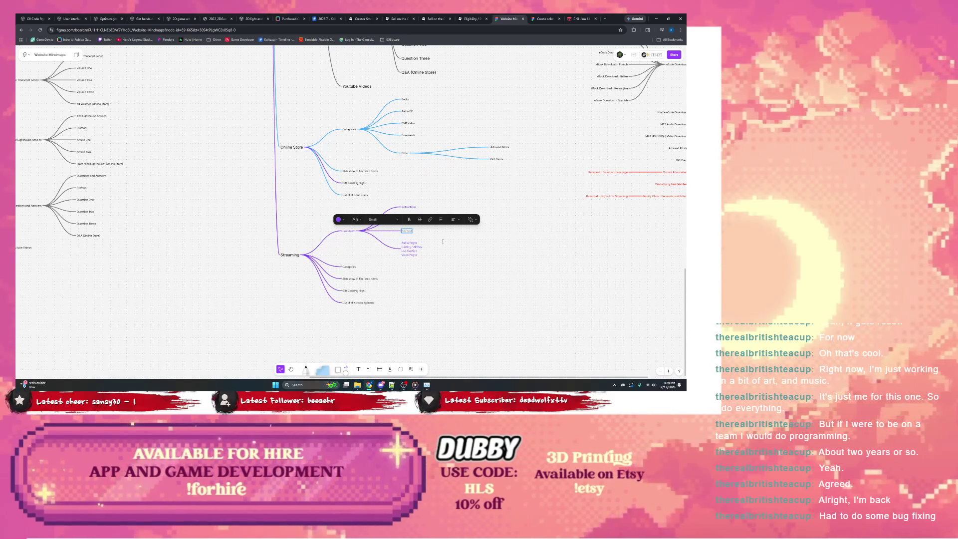
pyautogui.write('Pricing')
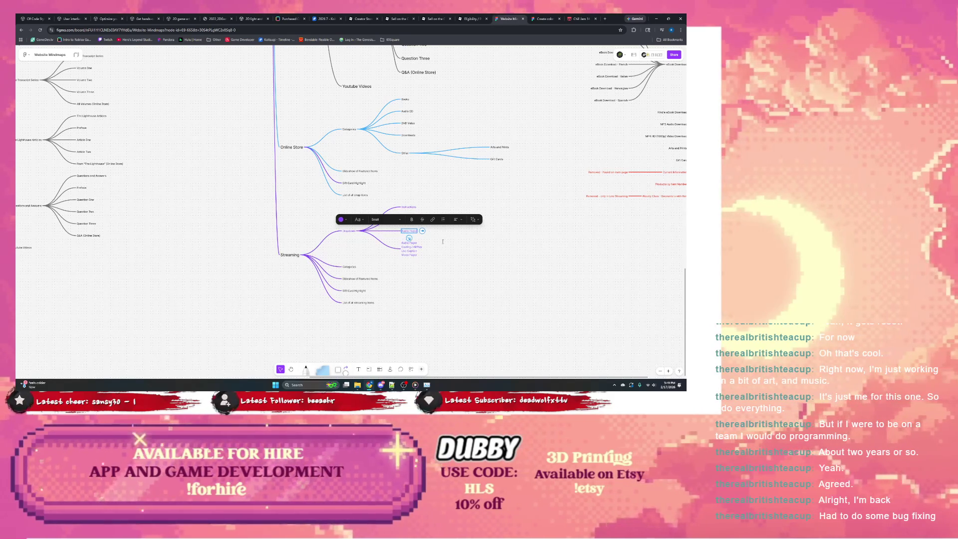
pyautogui.press('Escape')
pyautogui.hscroll(2, 443, 241)
pyautogui.moveTo(266, 314); pyautogui.dragTo(337, 267)
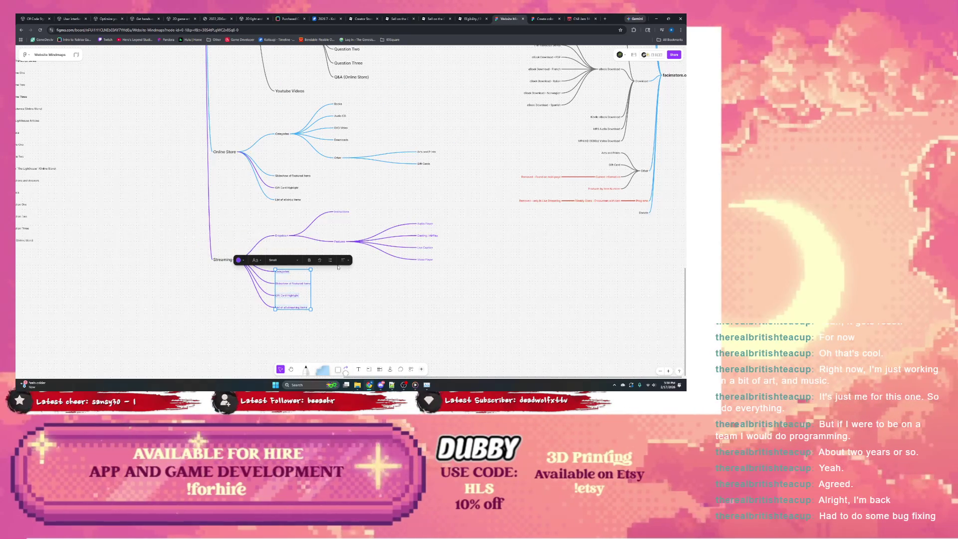
pyautogui.click(364, 285)
pyautogui.moveTo(439, 139); pyautogui.dragTo(378, 252)
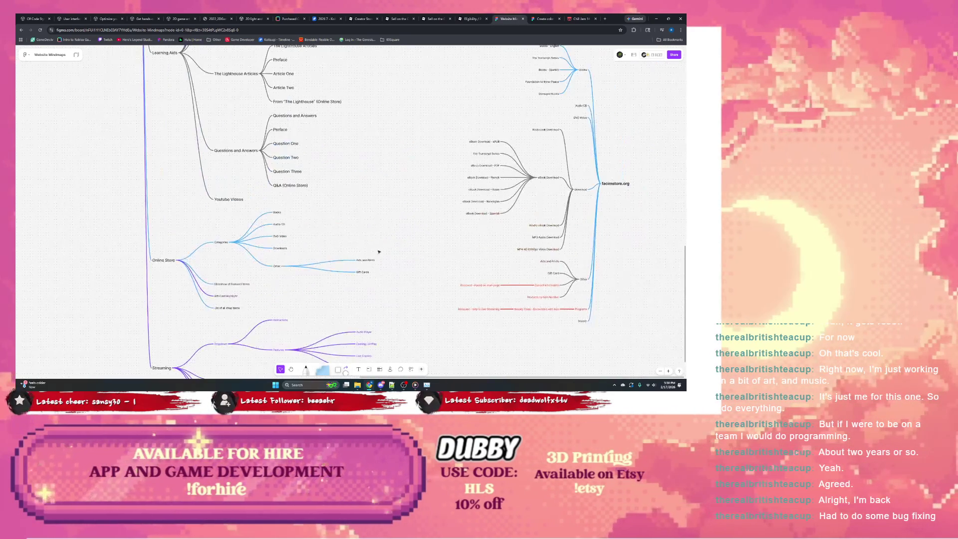
pyautogui.scroll(-5, 377, 222)
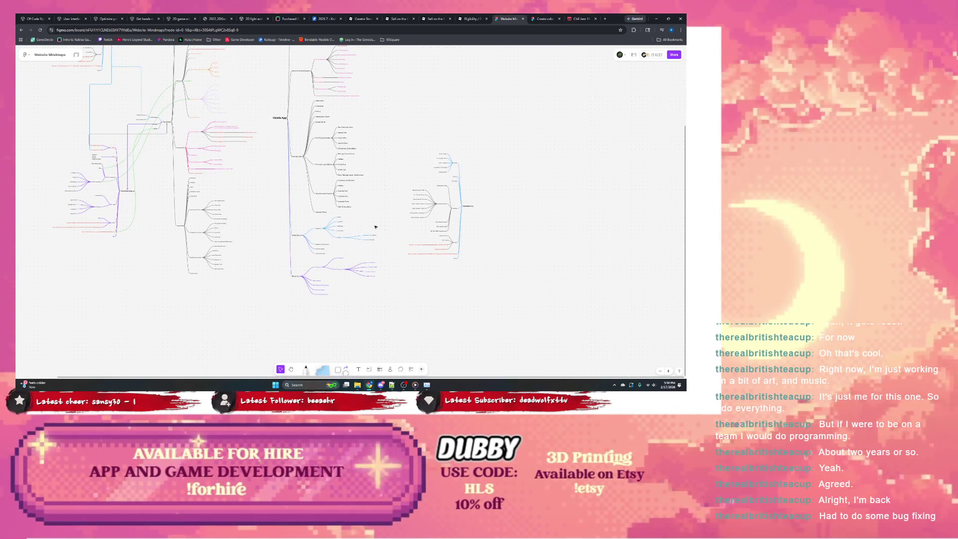
pyautogui.scroll(5, 372, 234)
pyautogui.scroll(-3, 366, 222)
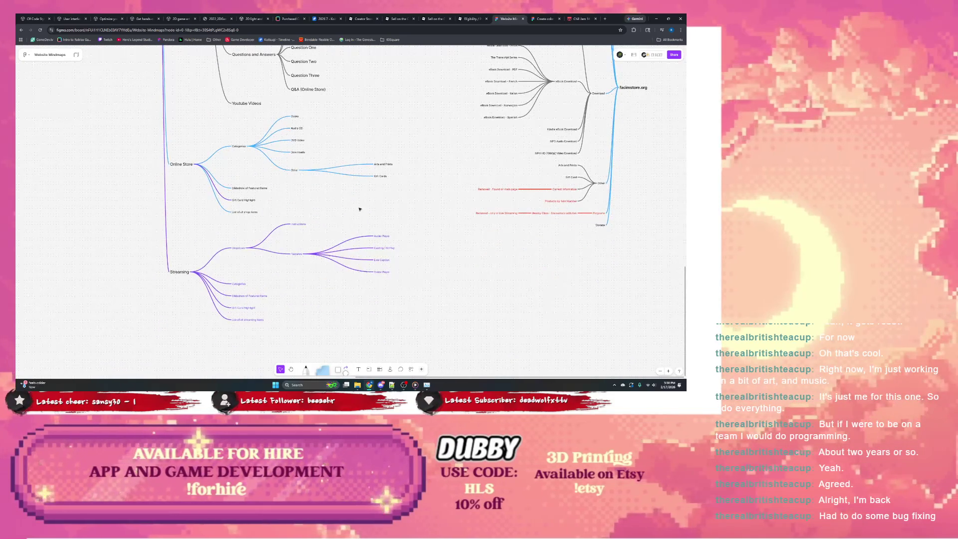
pyautogui.scroll(5, 420, 222)
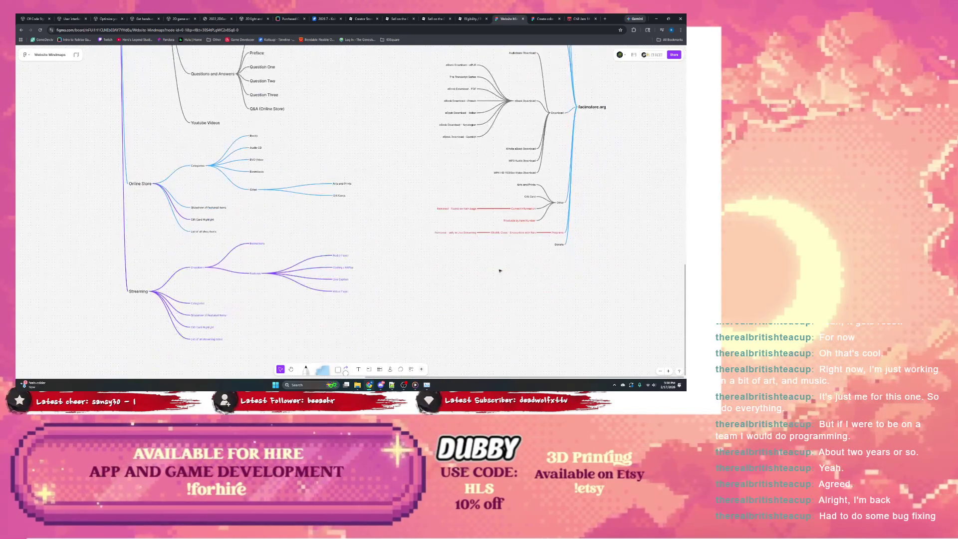
pyautogui.moveTo(430, 64); pyautogui.dragTo(609, 362)
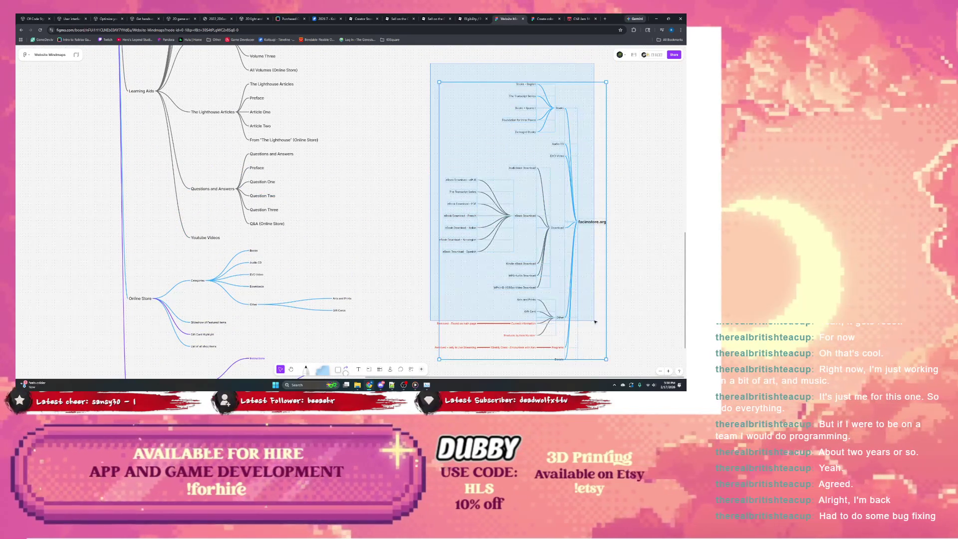
pyautogui.click(405, 303)
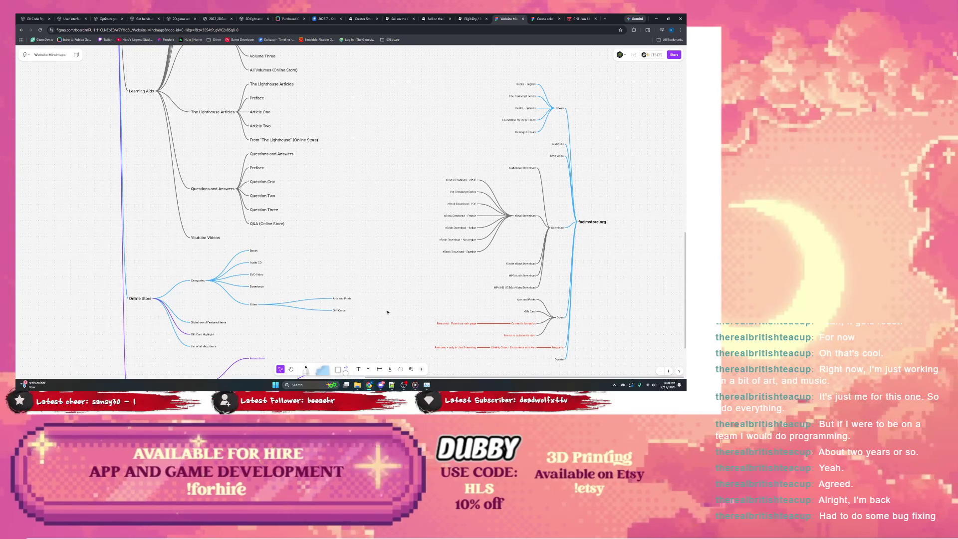
pyautogui.moveTo(387, 312); pyautogui.dragTo(402, 273)
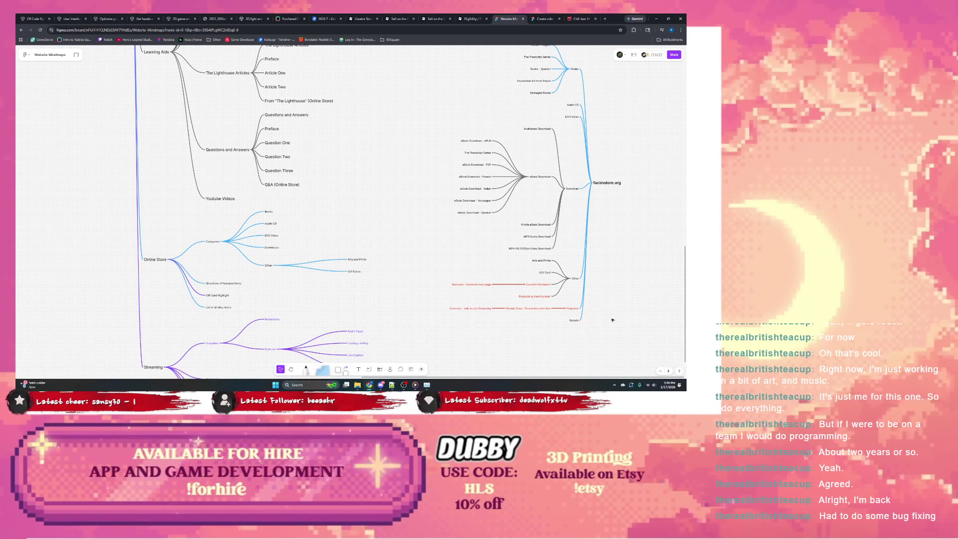
pyautogui.scroll(-1, 612, 319)
pyautogui.moveTo(612, 319); pyautogui.dragTo(473, 73)
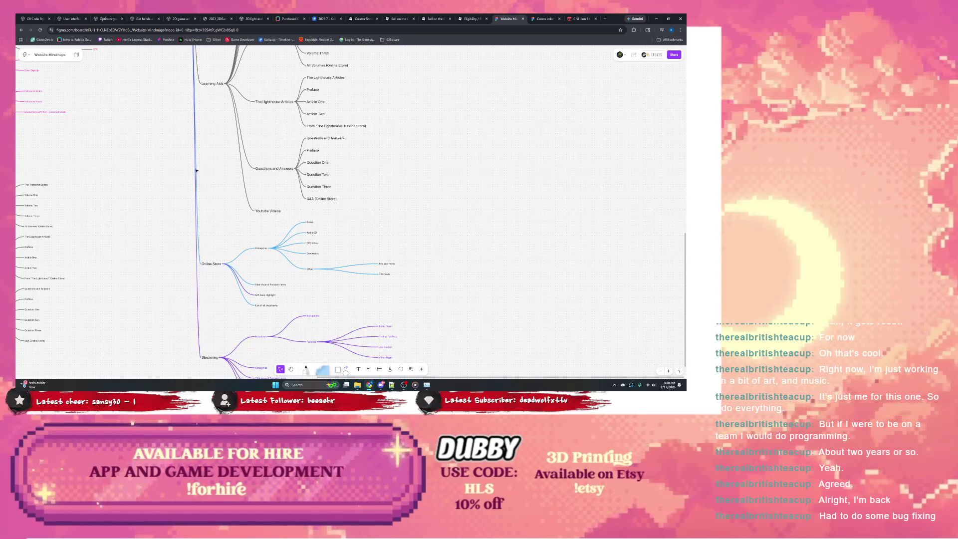
pyautogui.scroll(-5, 235, 281)
pyautogui.hscroll(-5, 336, 225)
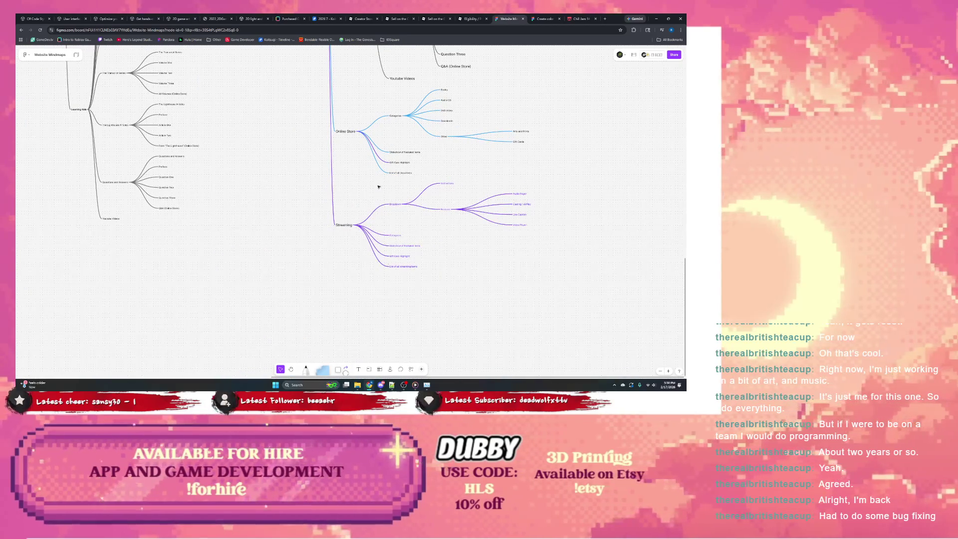
pyautogui.scroll(5, 337, 187)
pyautogui.hscroll(-10, 262, 187)
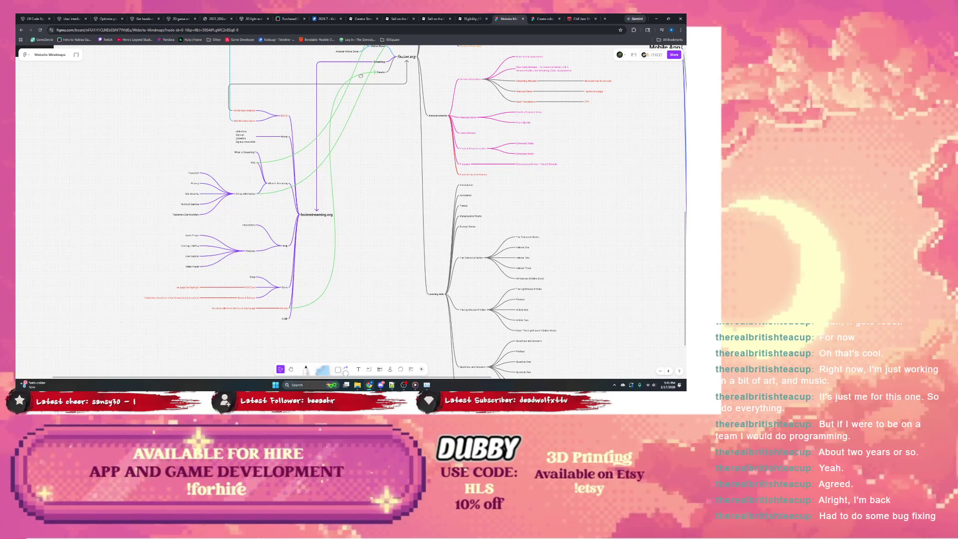
pyautogui.scroll(5, 347, 295)
pyautogui.scroll(-3, 278, 168)
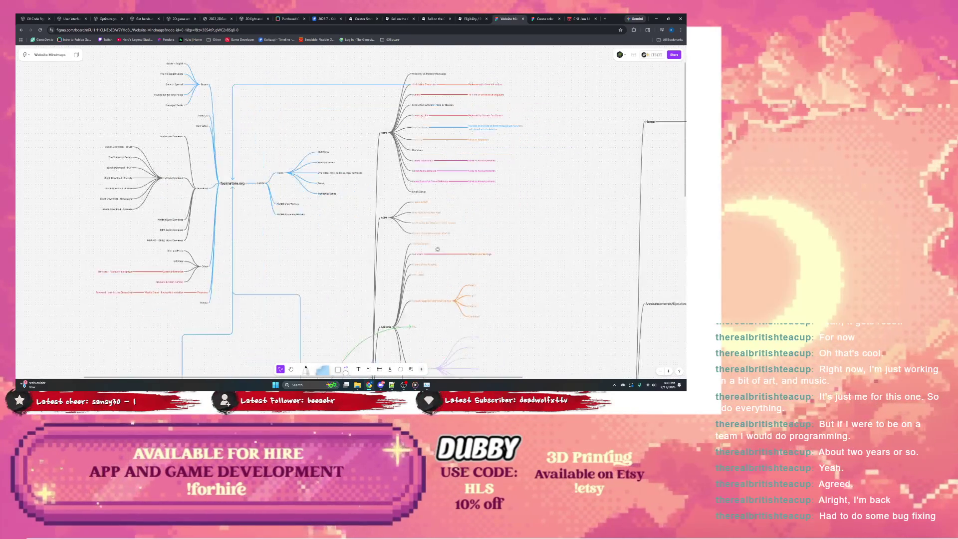
pyautogui.scroll(-3, 284, 153)
pyautogui.scroll(-3, 292, 138)
pyautogui.scroll(-3, 299, 123)
pyautogui.hscroll(-2, 314, 127)
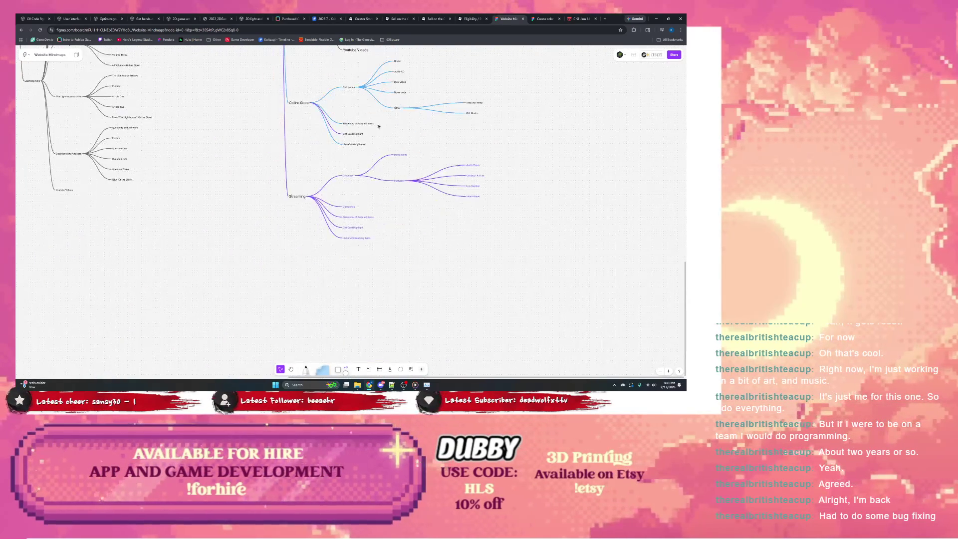
pyautogui.scroll(-1, 340, 153)
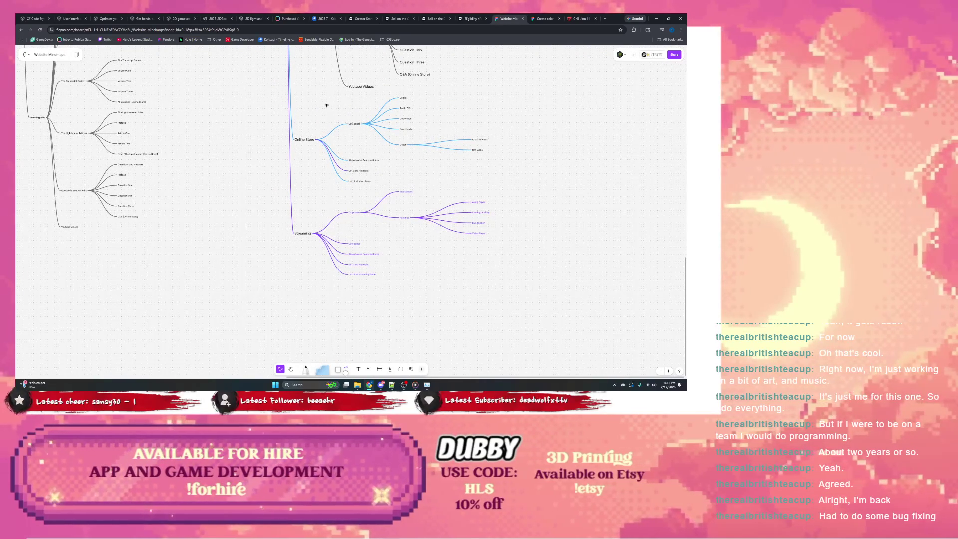
# - Colour the Online Store sub-branches a lighter blue
pyautogui.moveTo(315, 95); pyautogui.dragTo(496, 185)
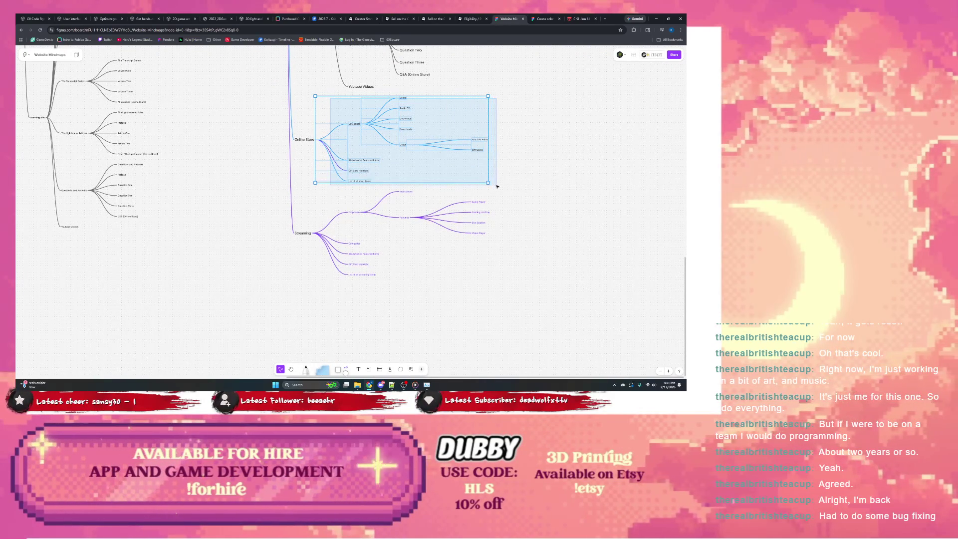
pyautogui.click(400, 88)
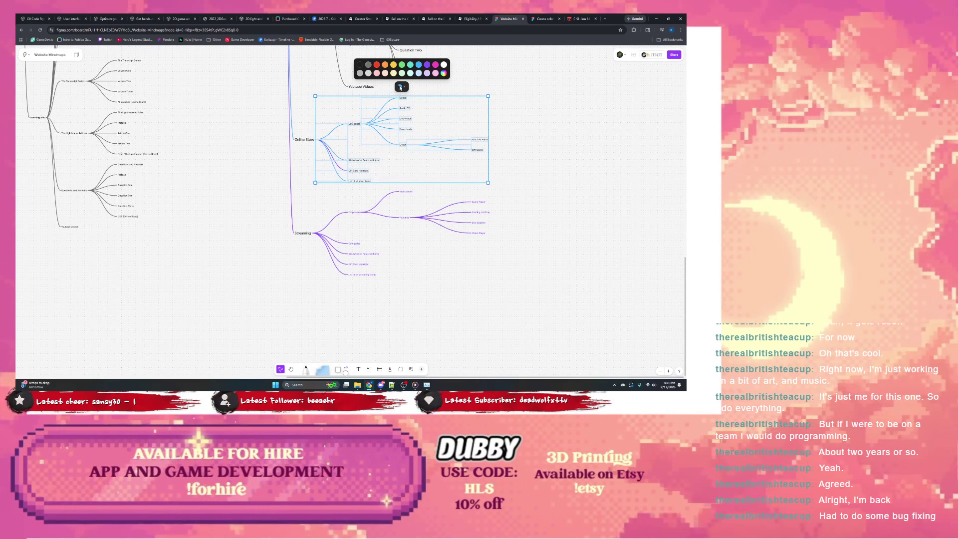
pyautogui.click(418, 67)
pyautogui.press('Escape')
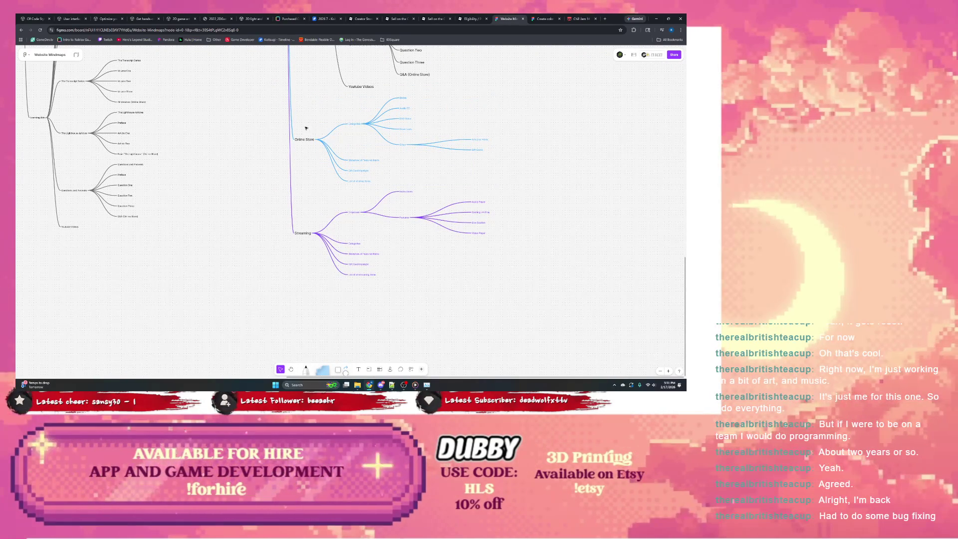
pyautogui.click(304, 139)
pyautogui.click(368, 151)
pyautogui.scroll(1, 359, 156)
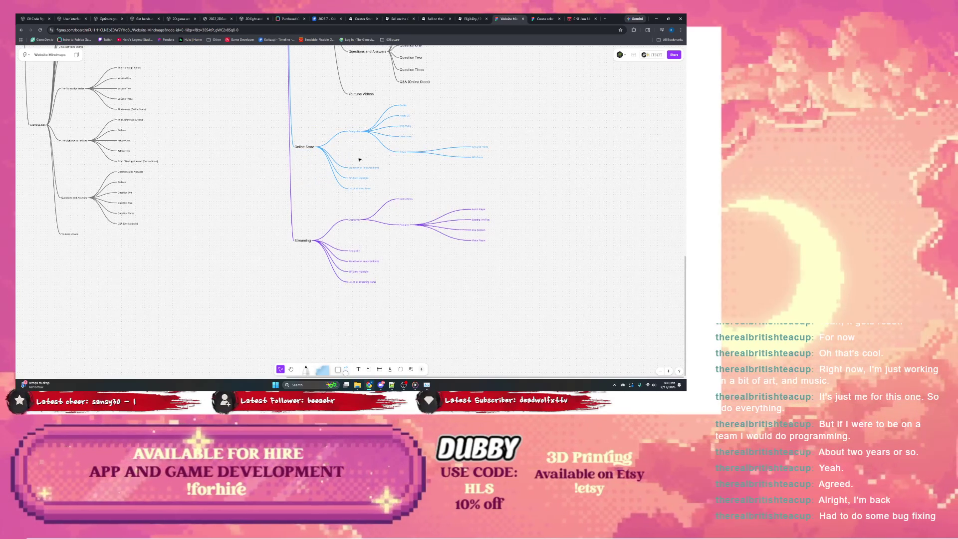
pyautogui.moveTo(347, 159); pyautogui.dragTo(382, 196)
# - Give the three Online Store items a grey colour and make the Gift Cards text dark
pyautogui.click(309, 156)
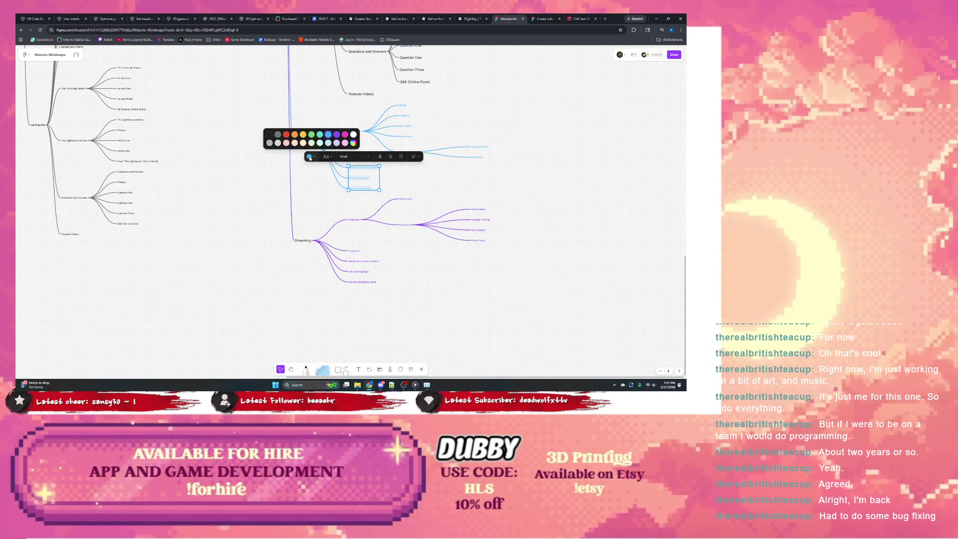
pyautogui.click(279, 135)
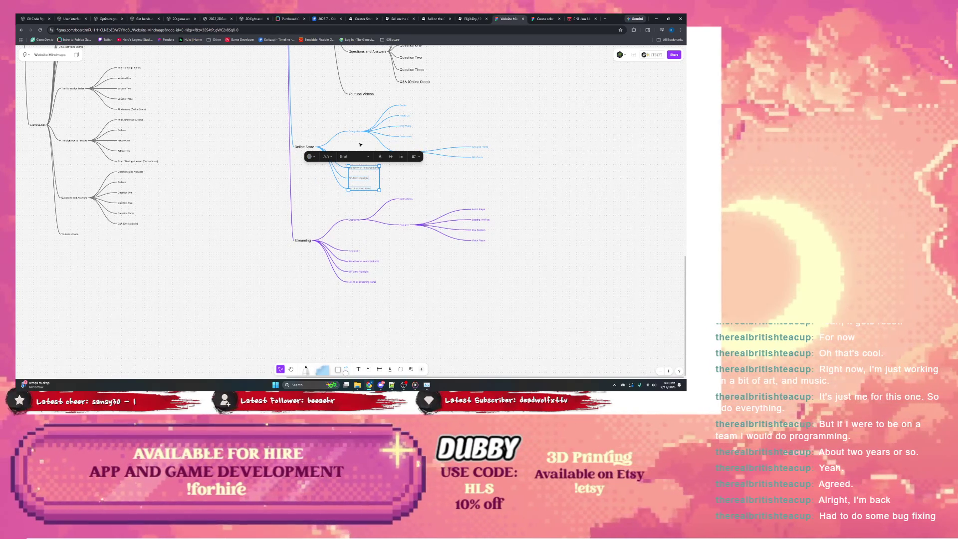
pyautogui.click(311, 157)
pyautogui.click(269, 135)
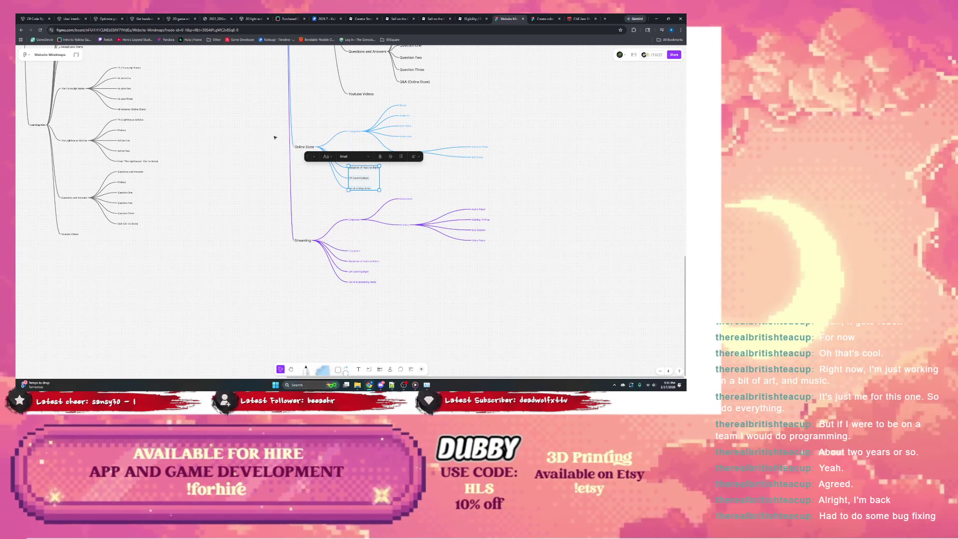
pyautogui.click(478, 151)
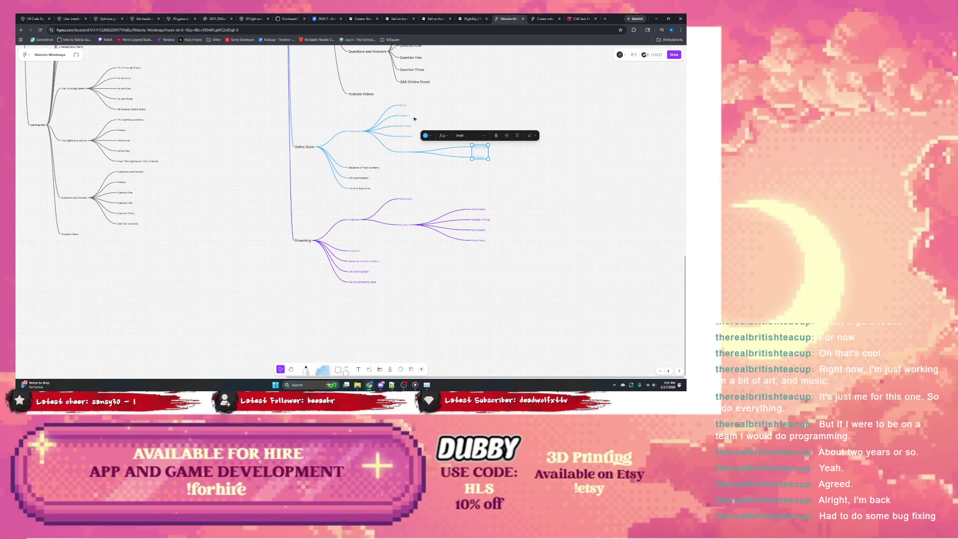
pyautogui.click(426, 136)
pyautogui.click(386, 114)
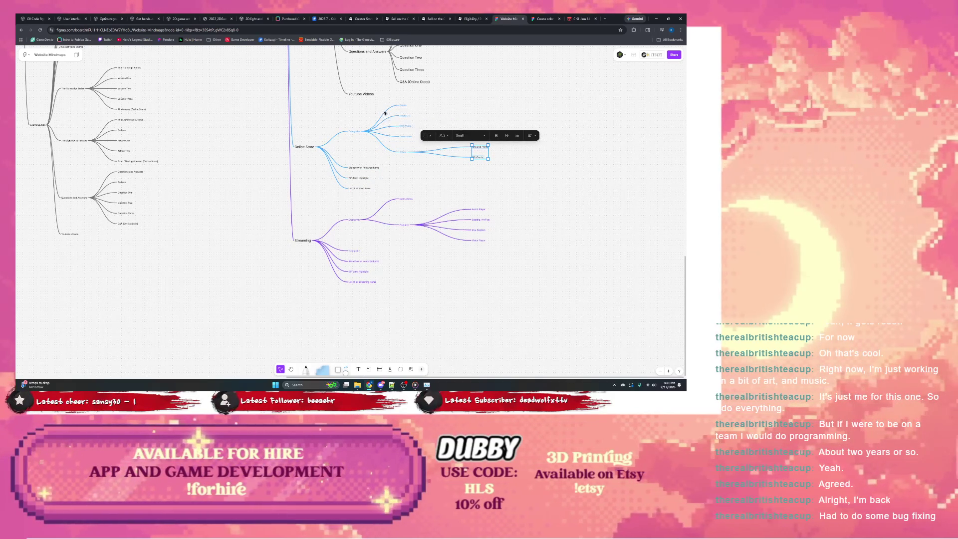
pyautogui.click(403, 104)
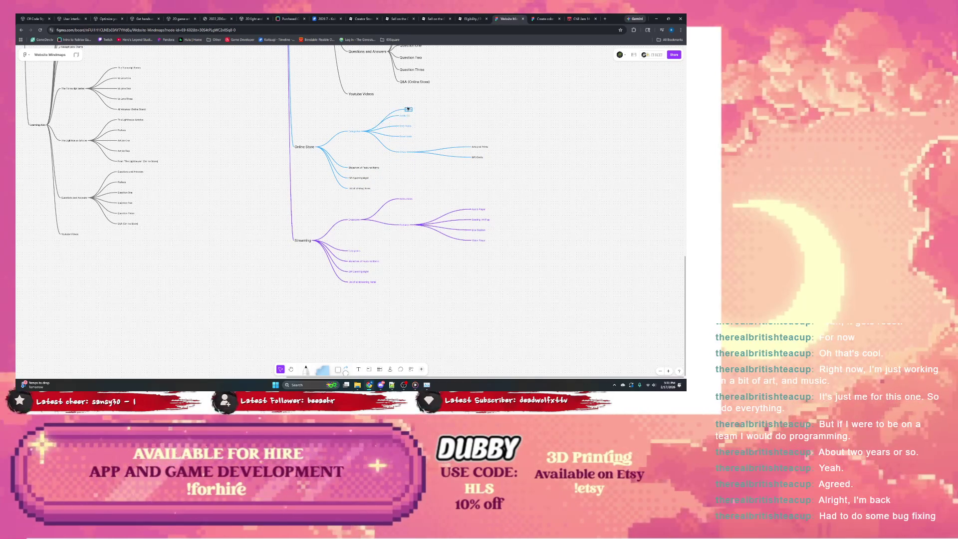
# - Make the item labels under Categories dark
pyautogui.click(406, 106)
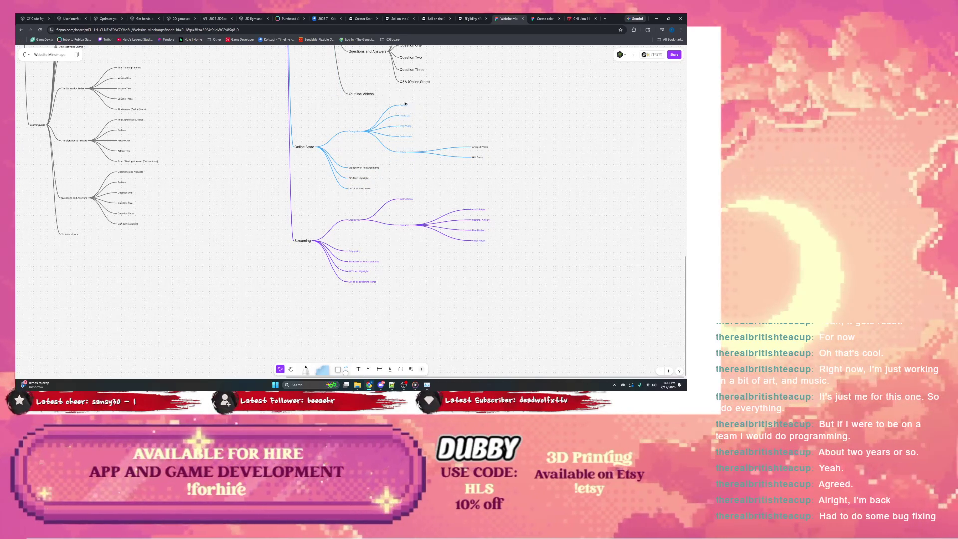
pyautogui.moveTo(400, 101); pyautogui.dragTo(407, 155)
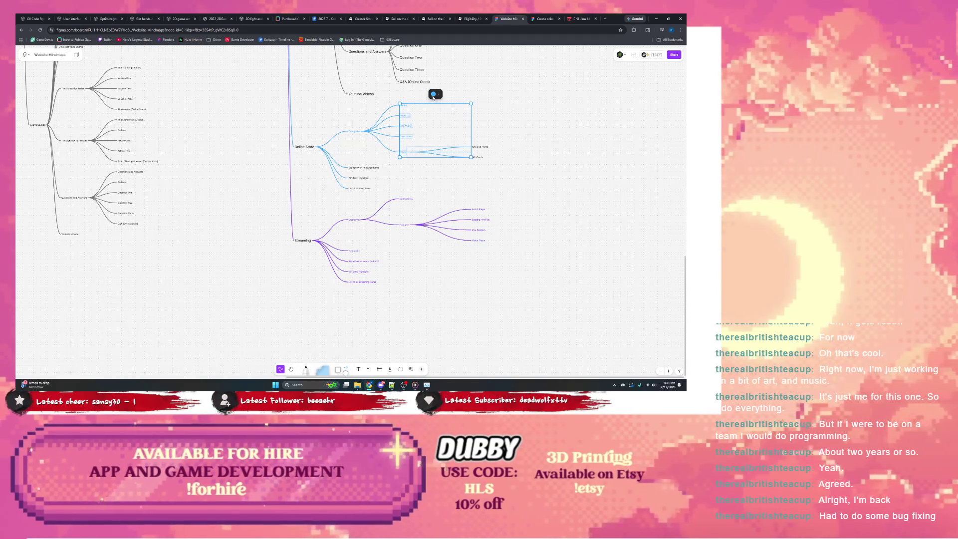
pyautogui.click(433, 95)
pyautogui.click(394, 73)
pyautogui.click(521, 103)
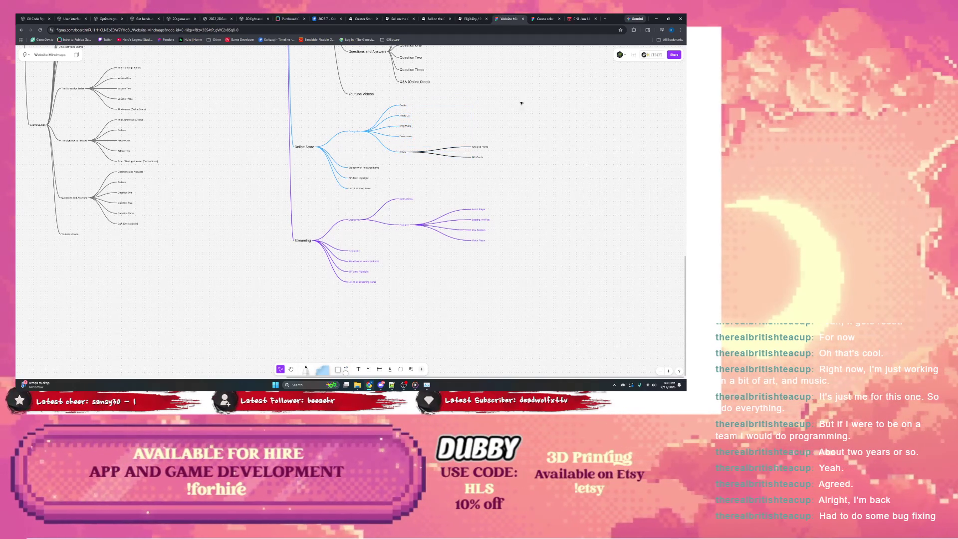
# - Turn both connectors leading from Other blue
pyautogui.click(436, 152)
pyautogui.click(441, 154)
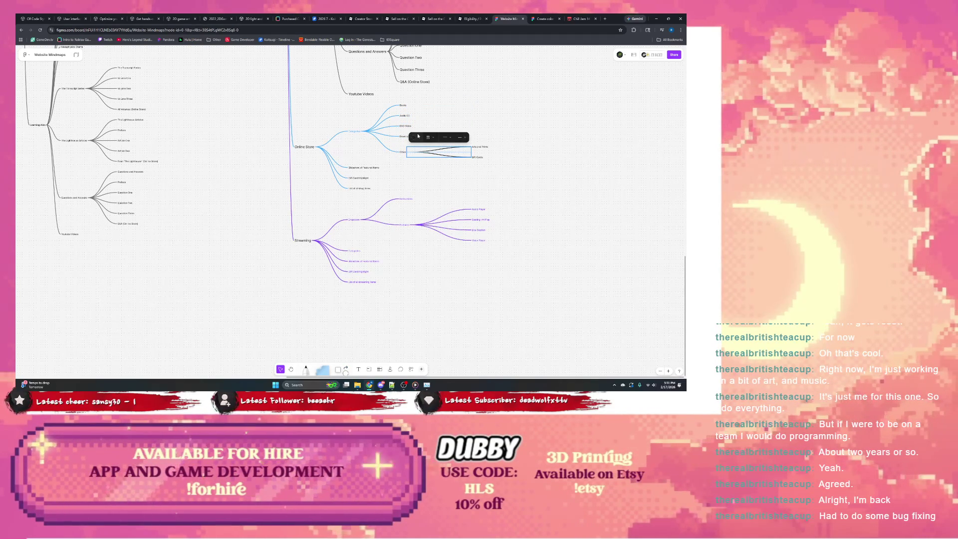
pyautogui.click(418, 137)
pyautogui.click(431, 115)
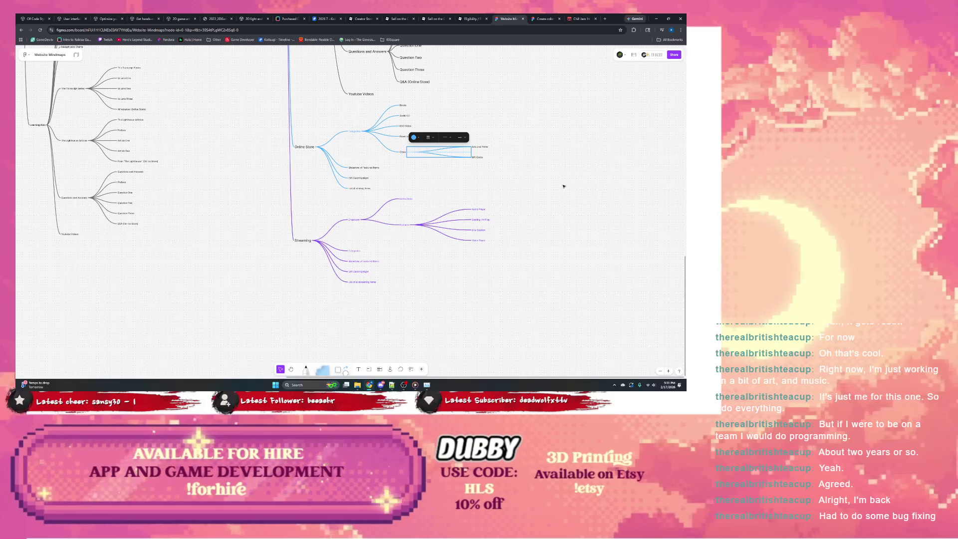